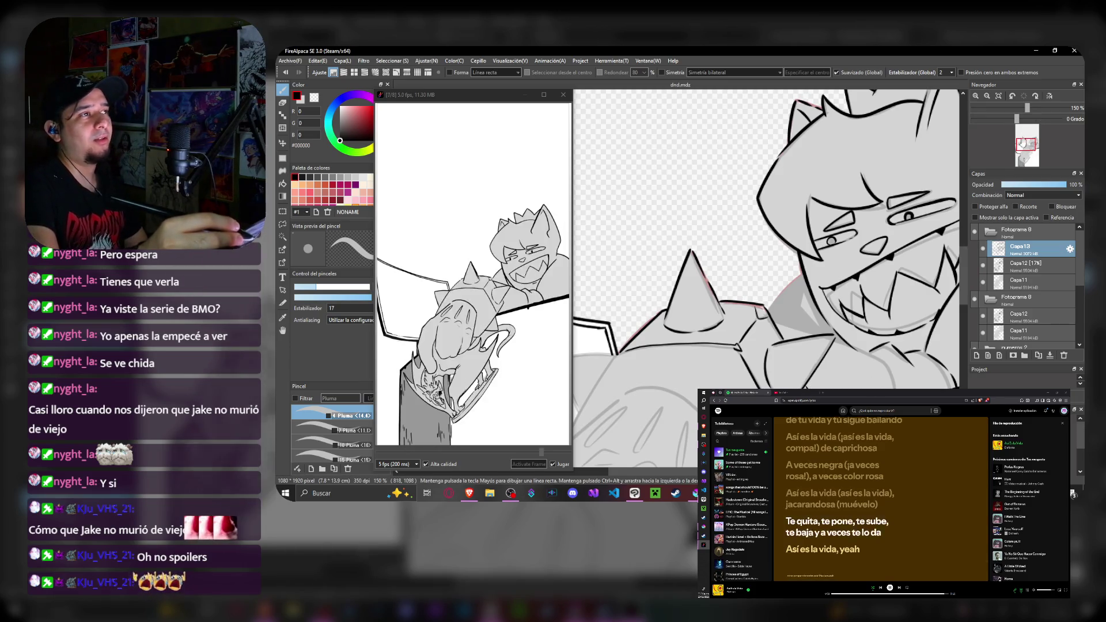
- Ink a closing line on the armour outline while panning around the spikes and face
{"action": "left_click_drag", "start_coordinate": [951, 363], "coordinate": [908, 262]}
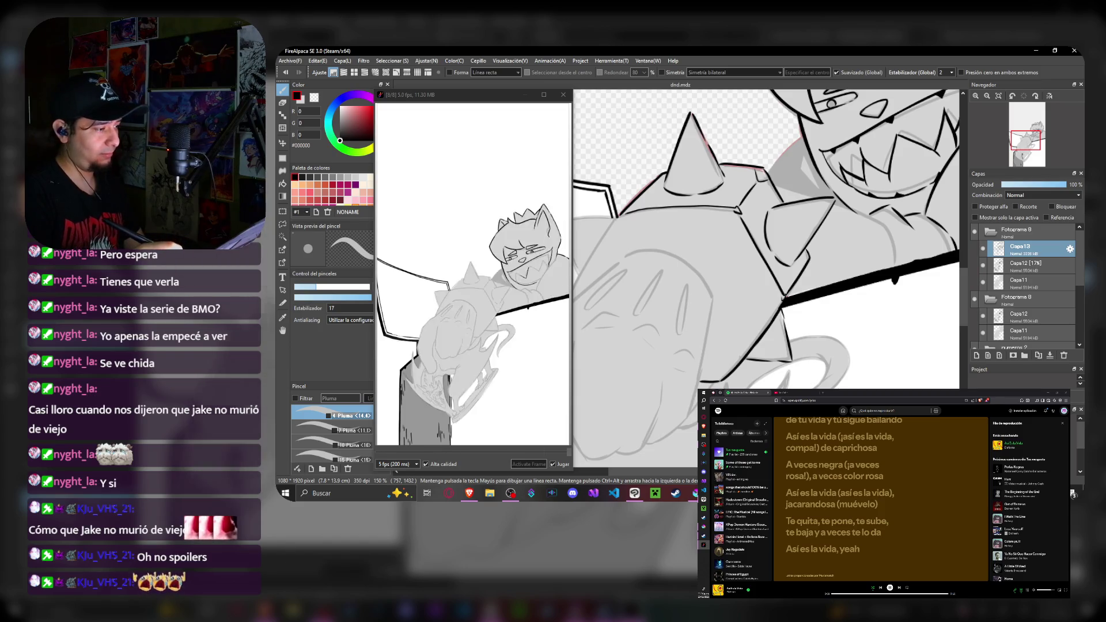
{"action": "left_click_drag", "start_coordinate": [605, 259], "coordinate": [687, 307]}
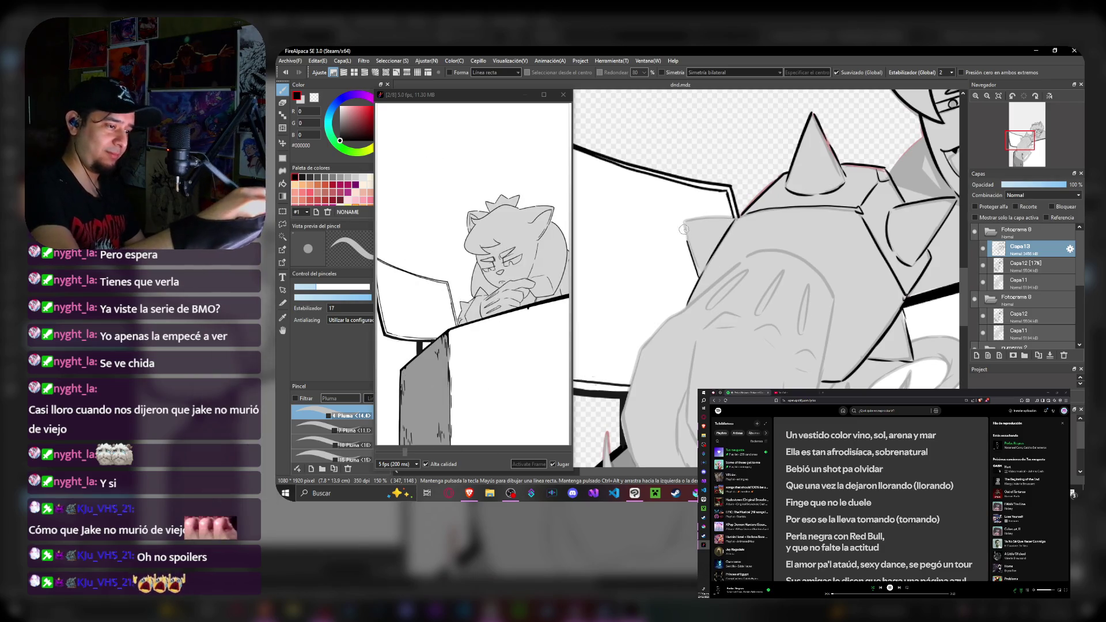
{"action": "left_click_drag", "start_coordinate": [685, 232], "coordinate": [734, 220]}
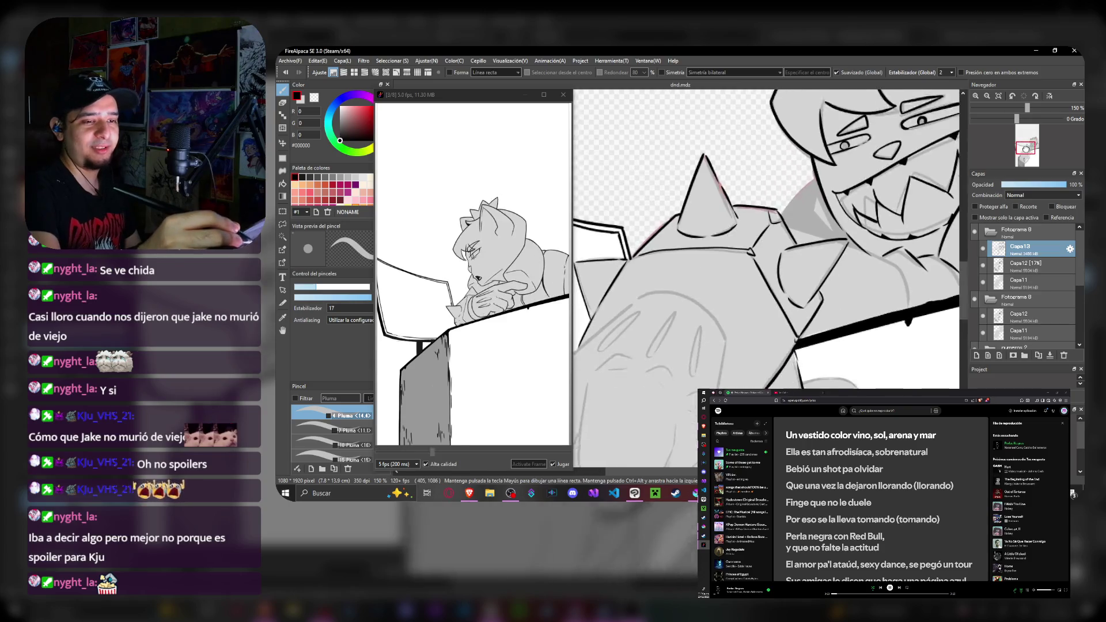
{"action": "left_click_drag", "start_coordinate": [737, 240], "coordinate": [683, 182]}
{"action": "left_click_drag", "start_coordinate": [622, 199], "coordinate": [699, 250]}
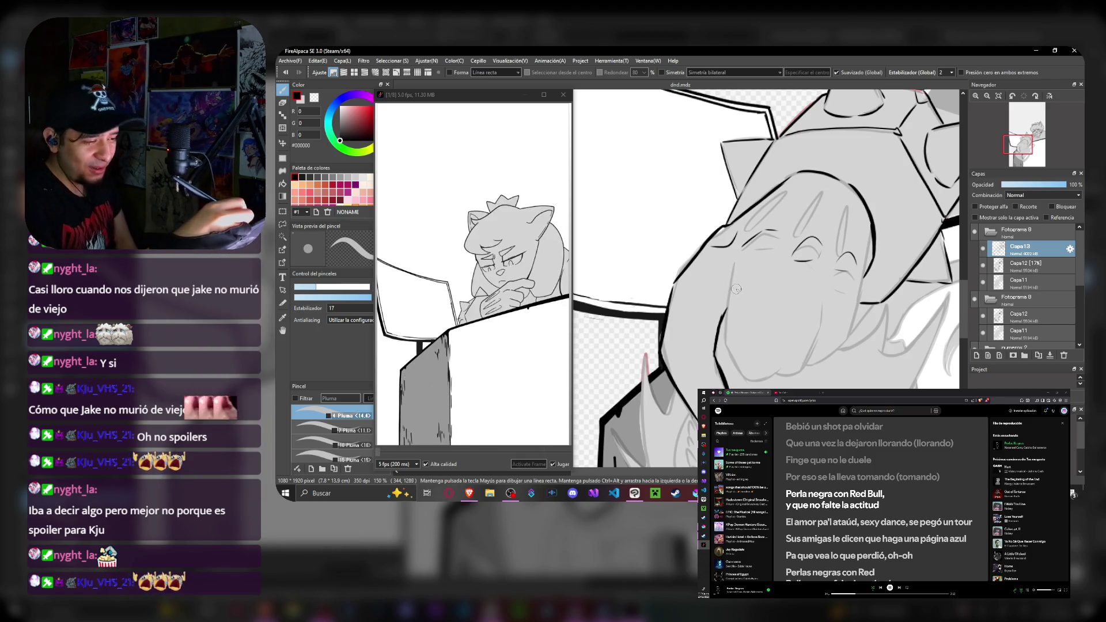
- Ink a dark stroke along the fist's edge and pan around the lower fist
{"action": "mouse_move", "coordinate": [732, 267]}
{"action": "left_mouse_down"}
{"action": "mouse_move", "coordinate": [725, 350]}
{"action": "mouse_move", "coordinate": [805, 365]}
{"action": "left_mouse_up"}
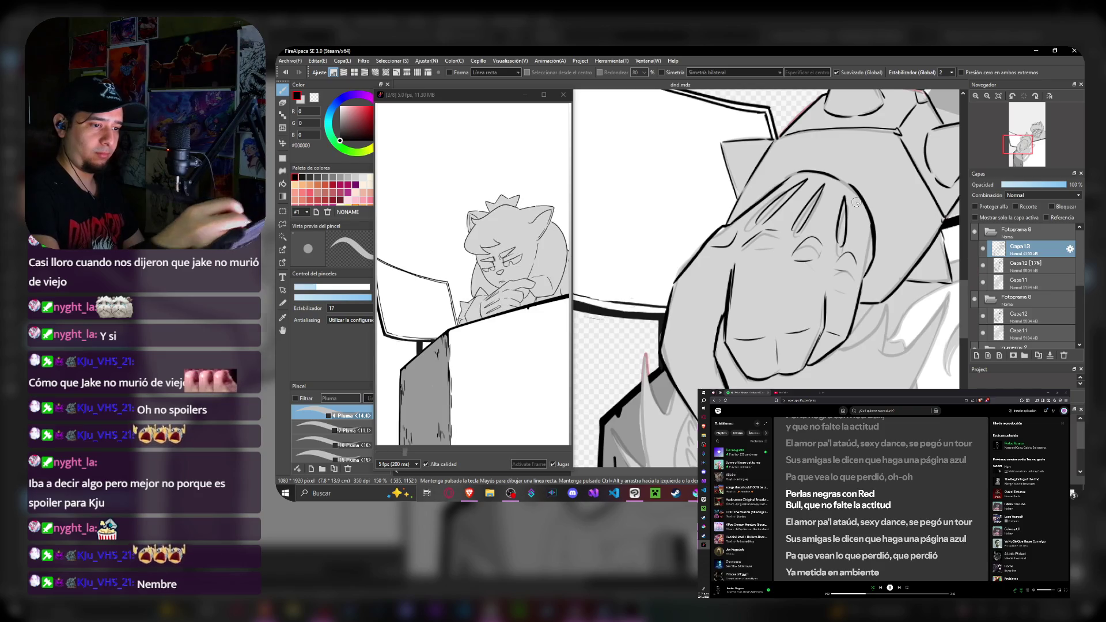
{"action": "left_click_drag", "start_coordinate": [858, 259], "coordinate": [778, 156]}
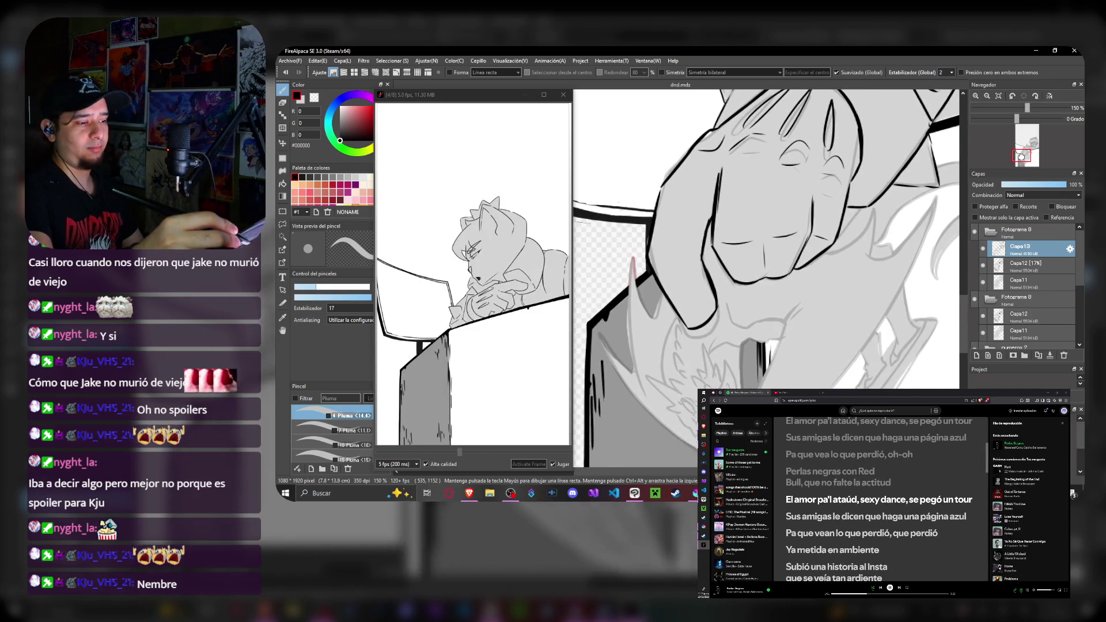
{"action": "left_click_drag", "start_coordinate": [778, 259], "coordinate": [692, 216]}
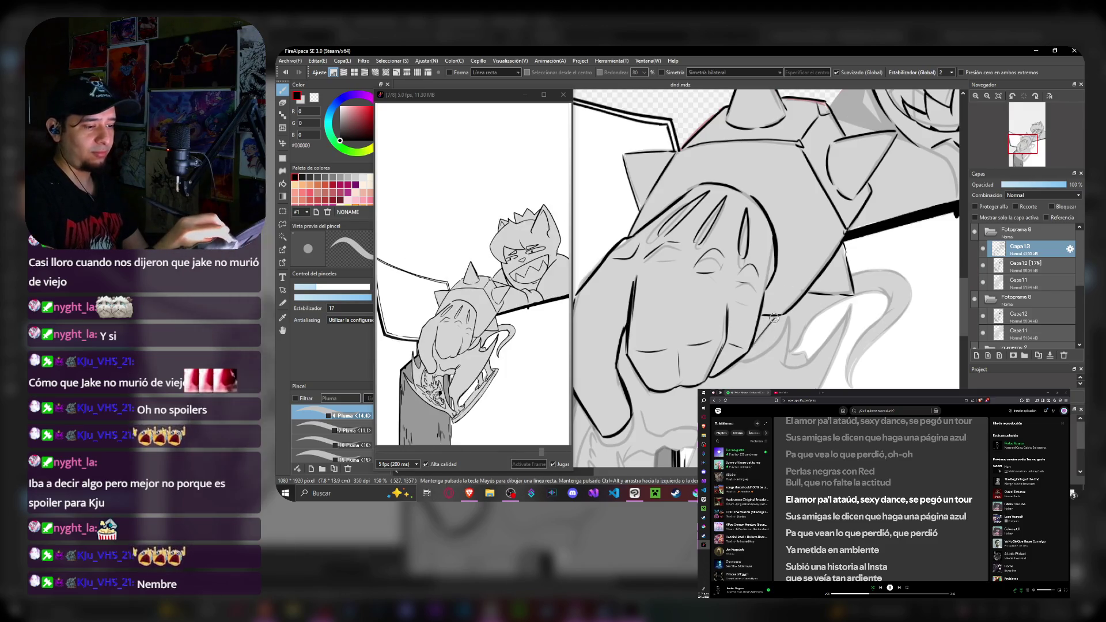
{"action": "left_click_drag", "start_coordinate": [1027, 139], "coordinate": [1019, 154]}
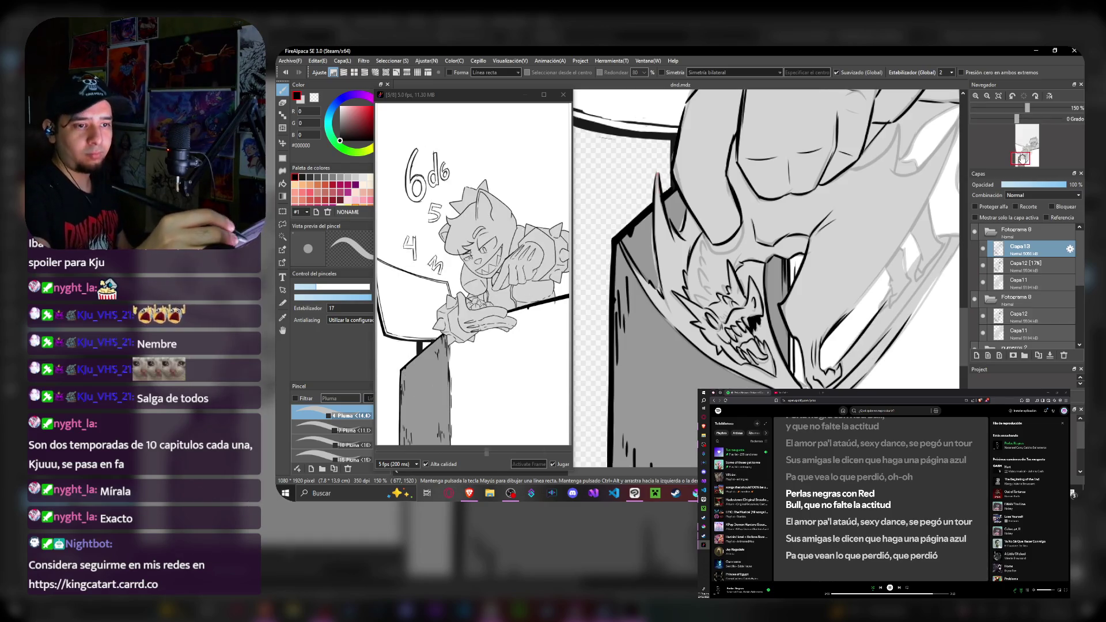
- Pan to bring the spiky guard below the fist into view
{"action": "left_click_drag", "start_coordinate": [777, 259], "coordinate": [922, 240]}
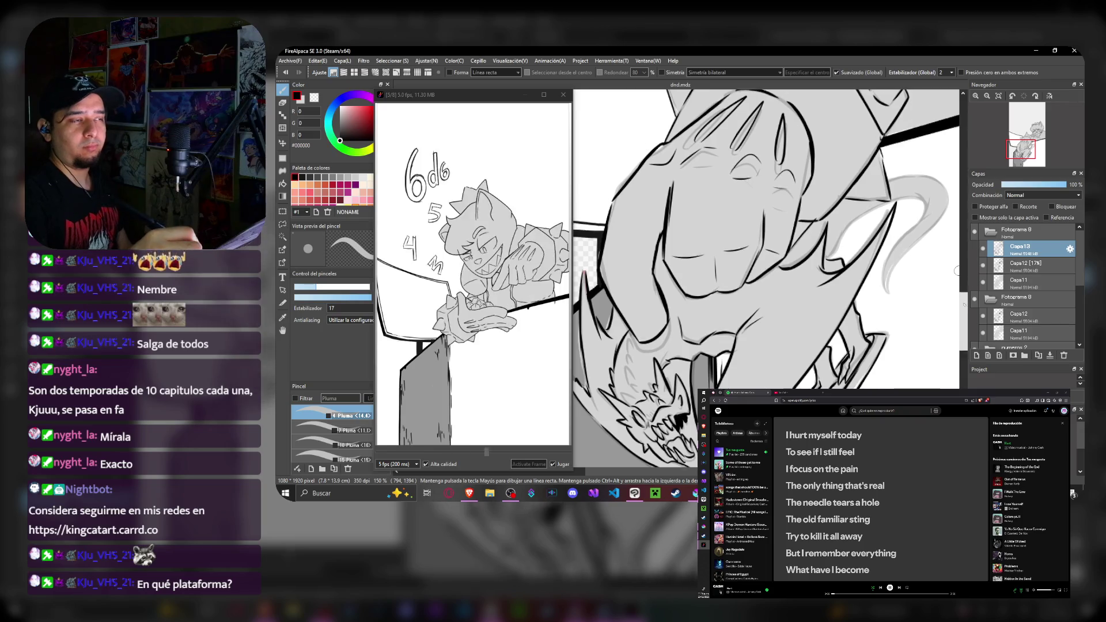
{"action": "scroll", "coordinate": [765, 259], "scroll_direction": "up", "scroll_amount": 3}
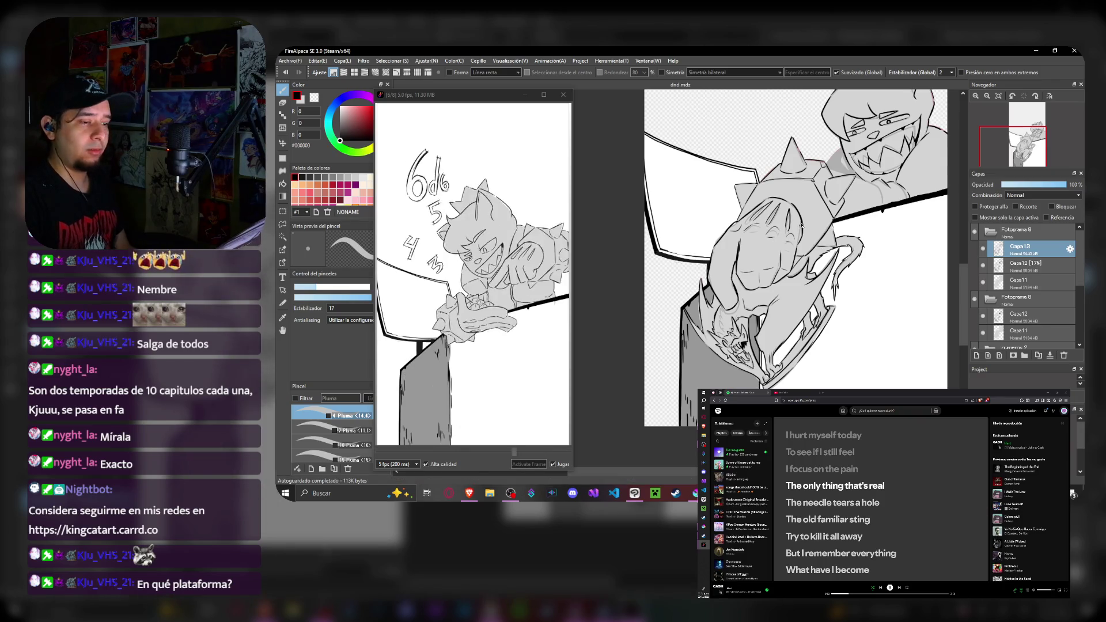
{"action": "scroll", "coordinate": [802, 224], "scroll_direction": "up", "scroll_amount": 3}
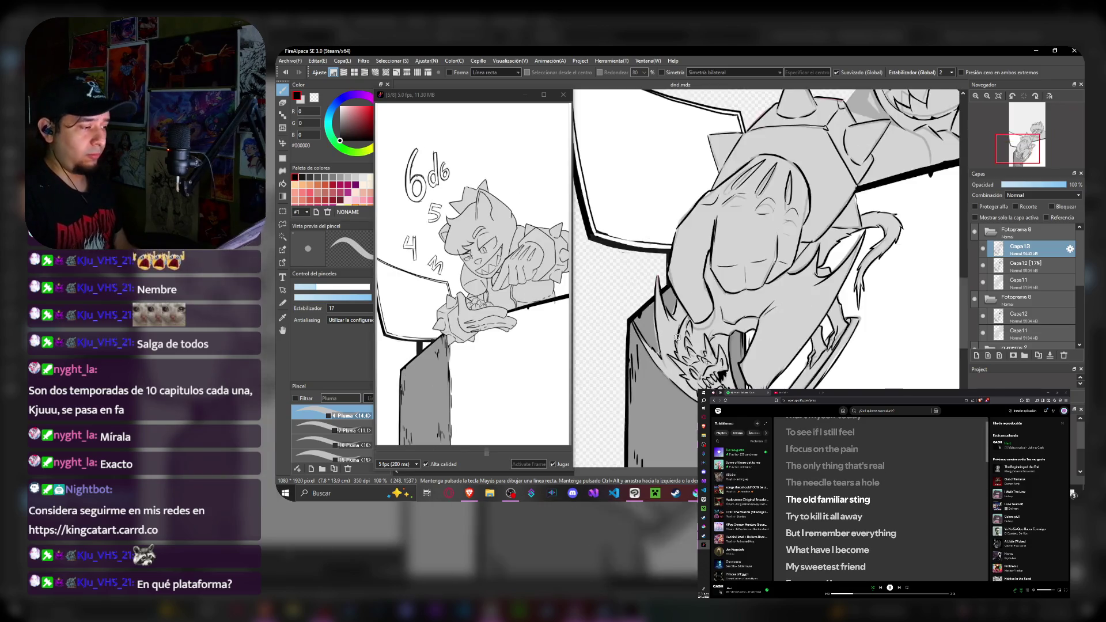
{"action": "scroll", "coordinate": [691, 330], "scroll_direction": "down", "scroll_amount": 2}
{"action": "scroll", "coordinate": [778, 285], "scroll_direction": "down", "scroll_amount": 2}
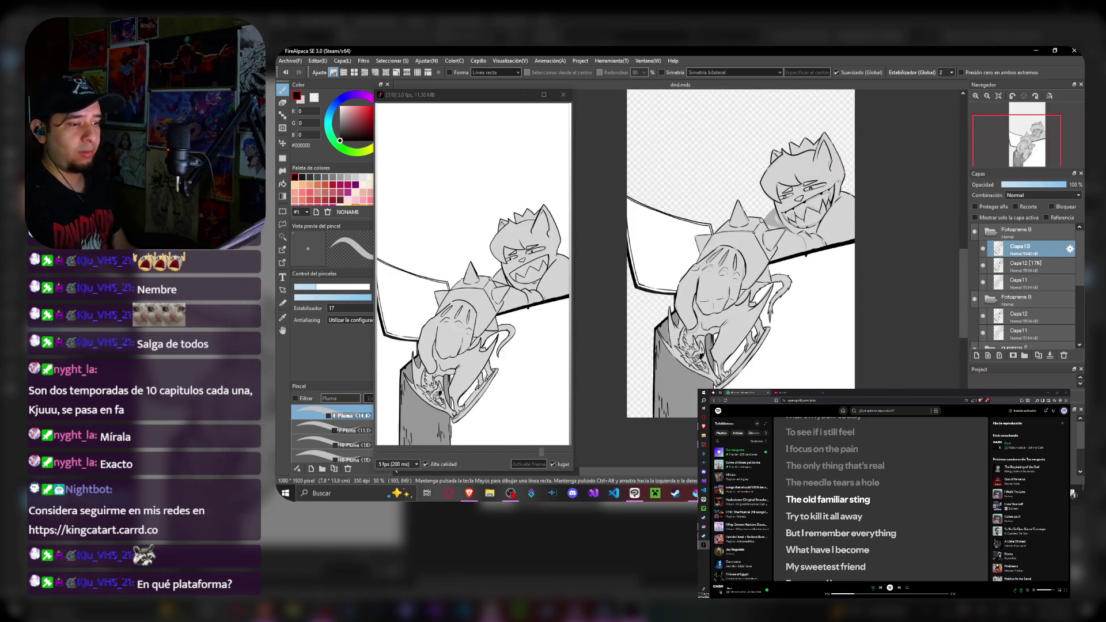
{"action": "scroll", "coordinate": [831, 255], "scroll_direction": "up", "scroll_amount": 2}
{"action": "scroll", "coordinate": [835, 217], "scroll_direction": "up", "scroll_amount": 1}
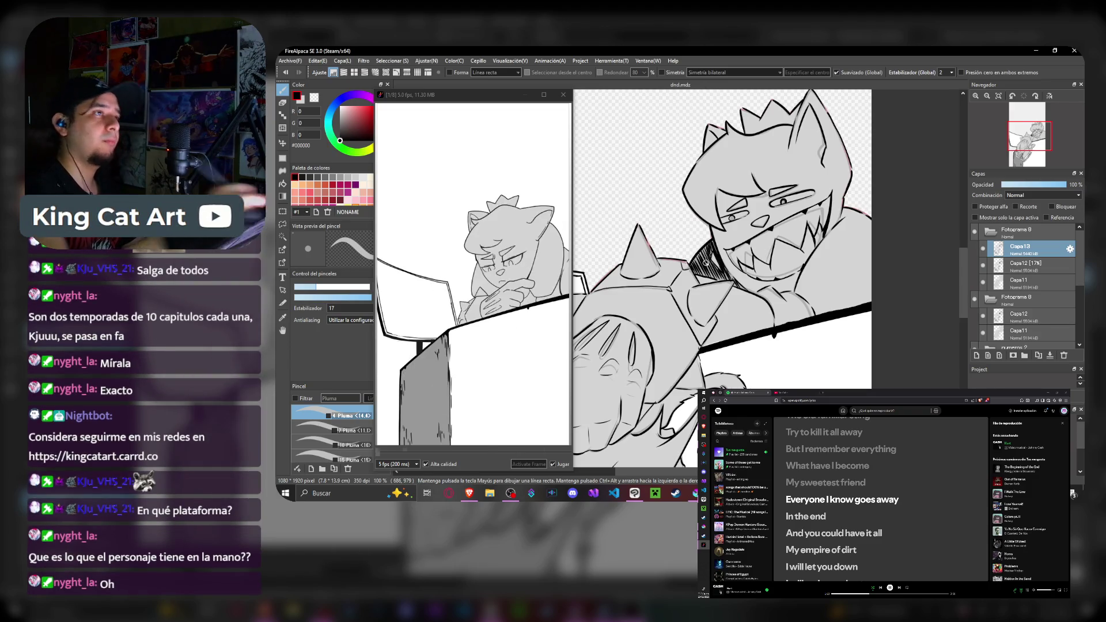
{"action": "scroll", "coordinate": [706, 262], "scroll_direction": "down", "scroll_amount": 2}
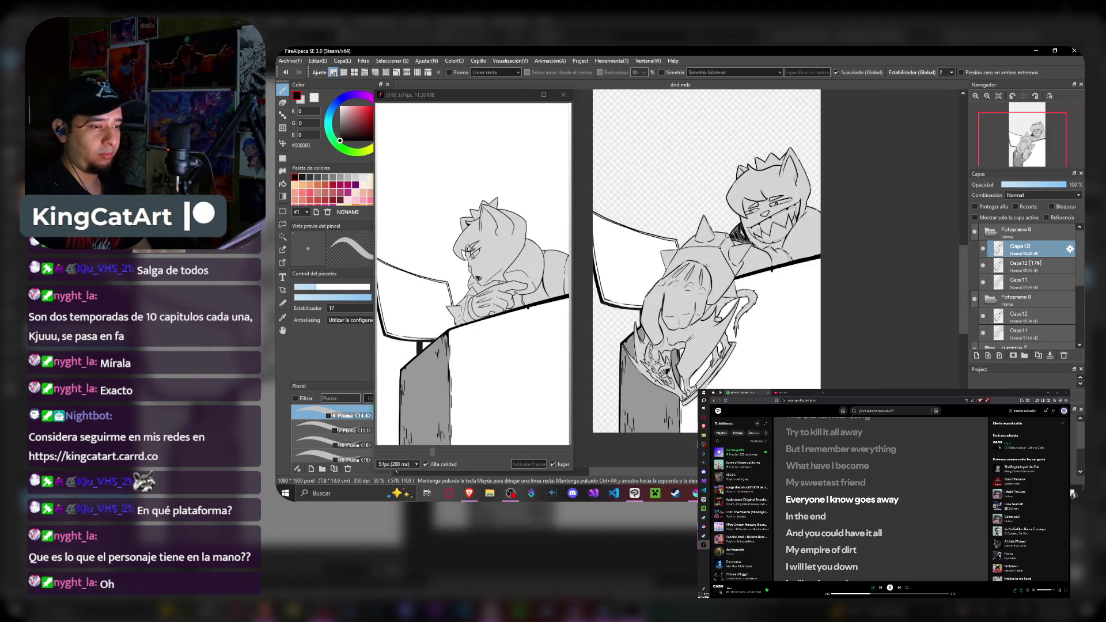
{"action": "scroll", "coordinate": [644, 317], "scroll_direction": "down", "scroll_amount": 2}
{"action": "scroll", "coordinate": [644, 276], "scroll_direction": "down", "scroll_amount": 2}
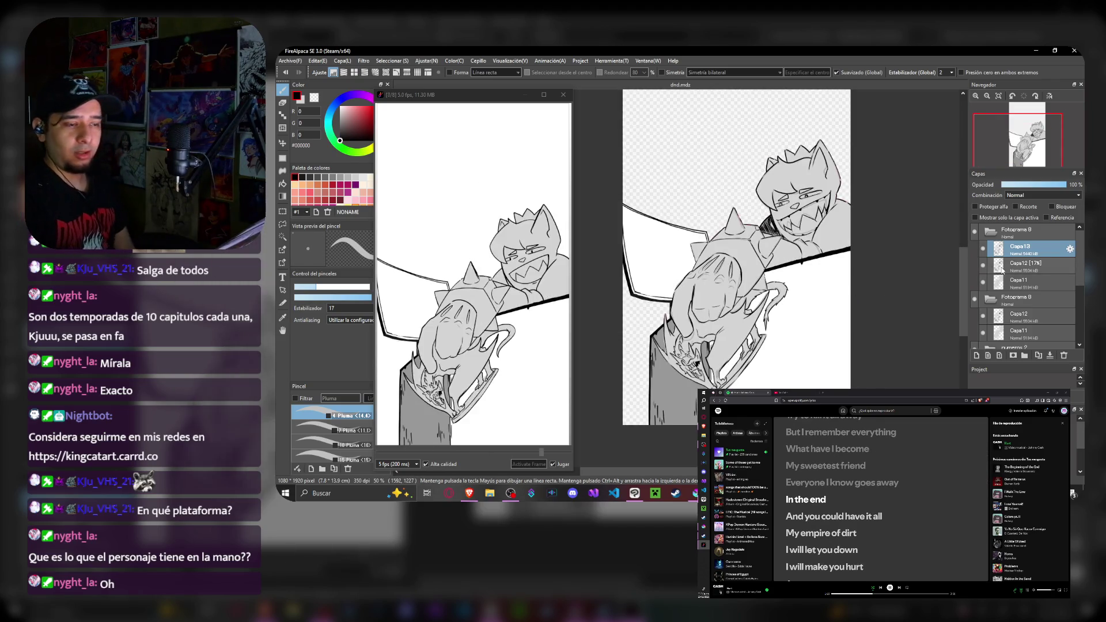
- Collapse the frame folders in the Layers panel after checking Capa12 and Capa13
{"action": "left_click", "coordinate": [1029, 265]}
{"action": "left_click", "coordinate": [1028, 251]}
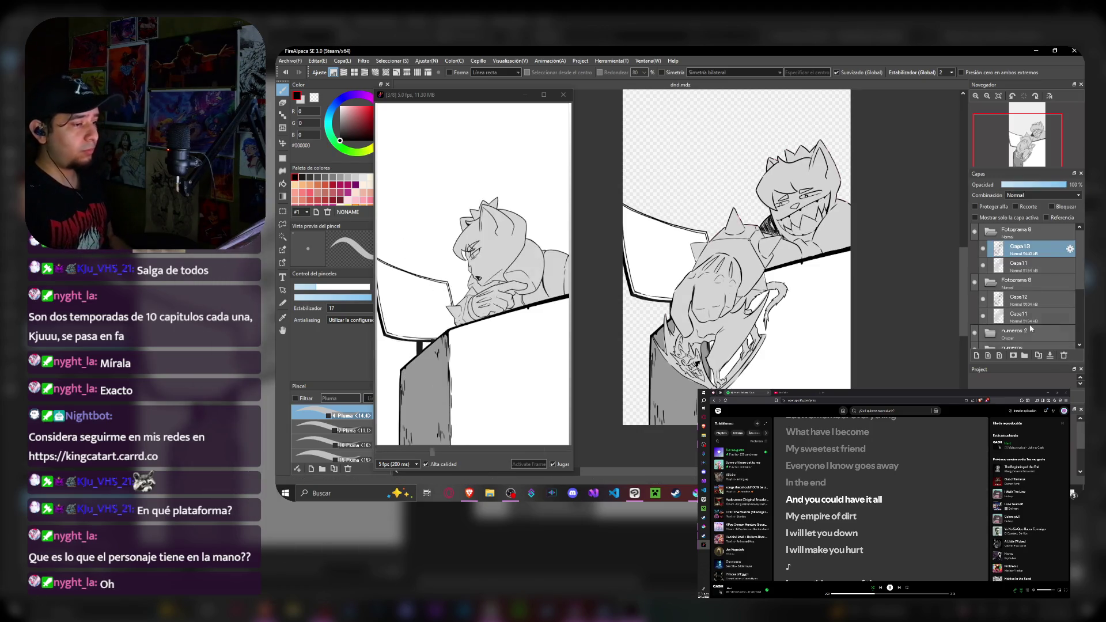
{"action": "left_click", "coordinate": [991, 233]}
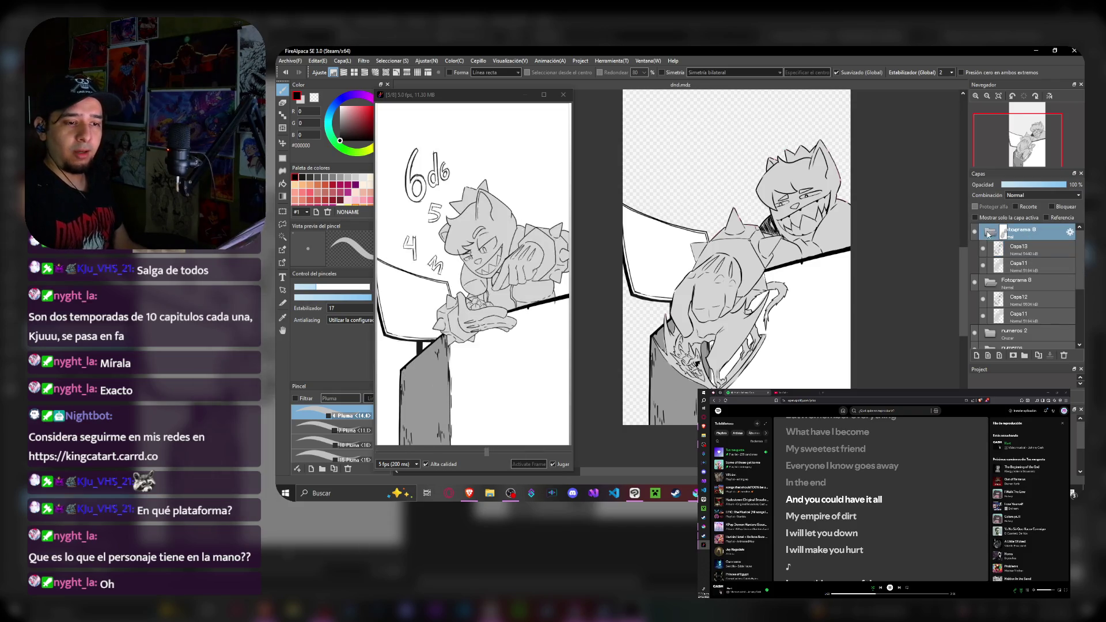
{"action": "left_click", "coordinate": [991, 247]}
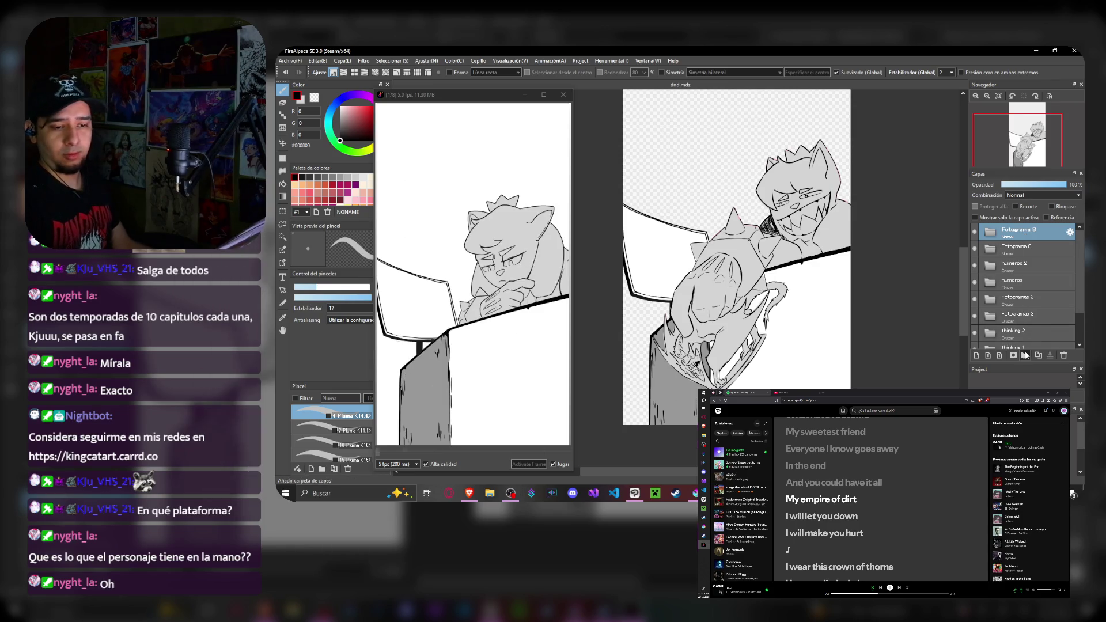
- Add a new animation frame, Fotograma 10, with a new colour layer Capa14 inside it
{"action": "left_click", "coordinate": [1026, 354]}
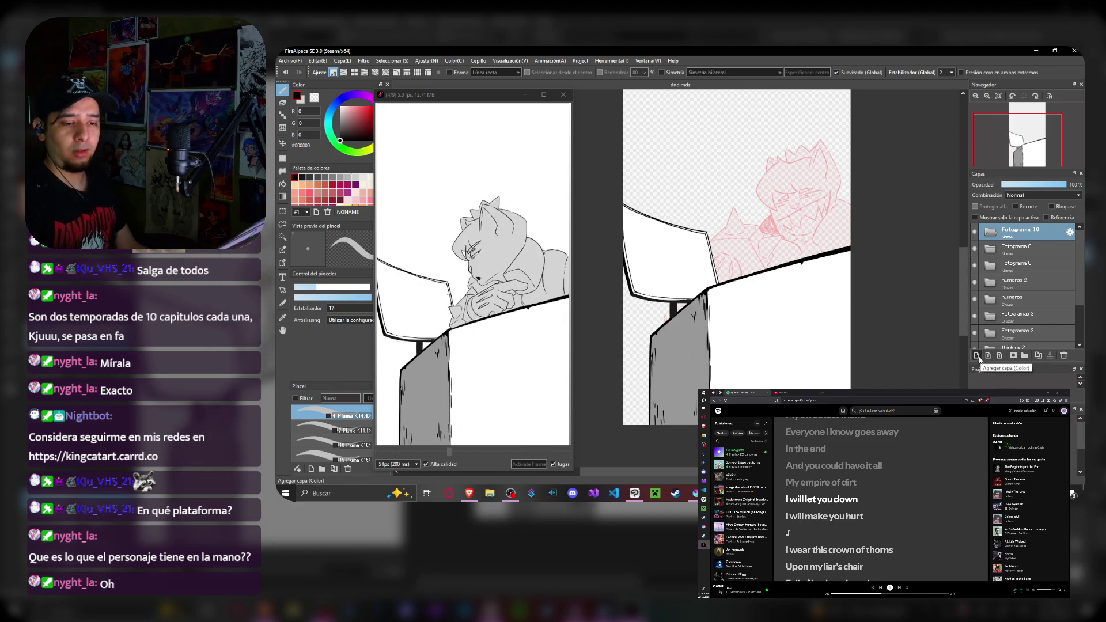
{"action": "left_click", "coordinate": [978, 355]}
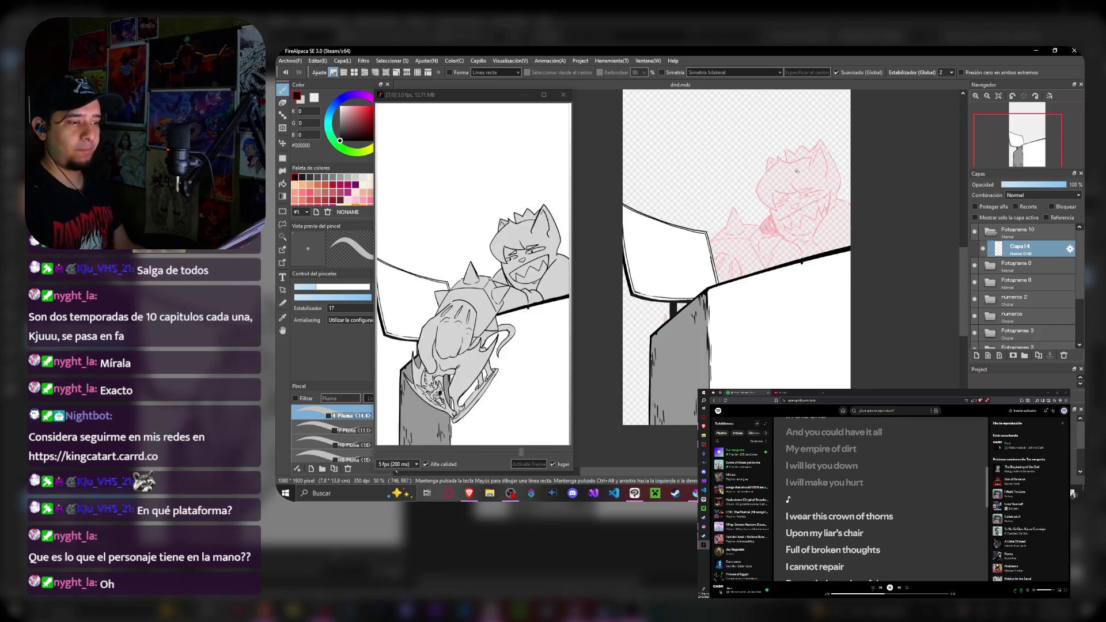
{"action": "scroll", "coordinate": [735, 259], "scroll_direction": "up", "scroll_amount": 2}
{"action": "scroll", "coordinate": [735, 259], "scroll_direction": "down", "scroll_amount": 2}
- Reposition the red sketch and show the thinking 1 head and Fotogramas 3 folder
{"action": "left_click_drag", "start_coordinate": [734, 216], "coordinate": [778, 302]}
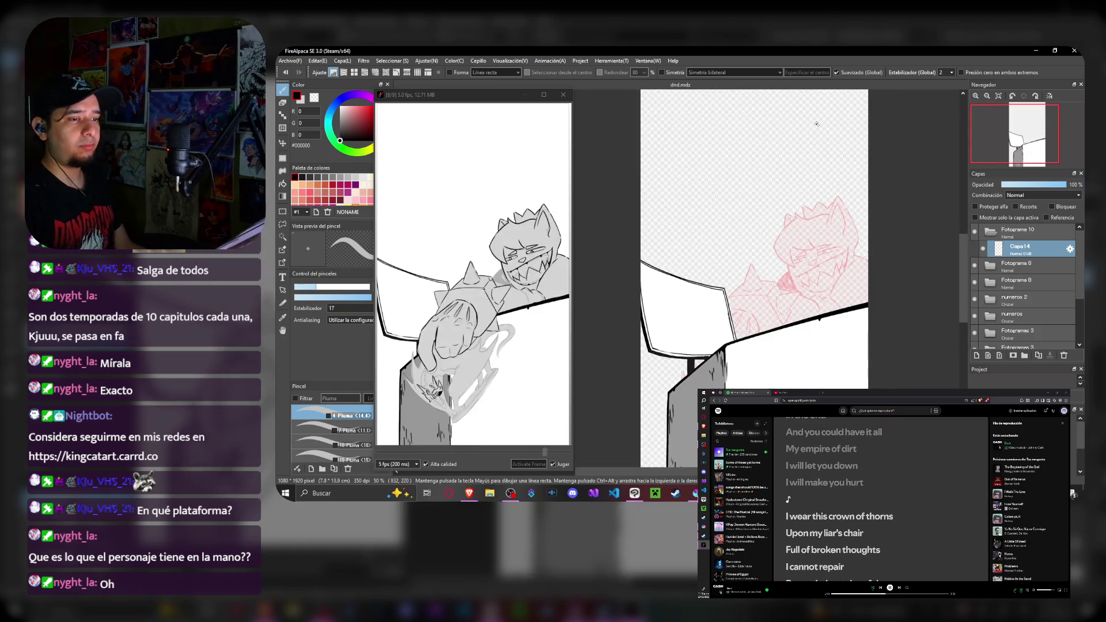
{"action": "scroll", "coordinate": [735, 259], "scroll_direction": "down", "scroll_amount": 2}
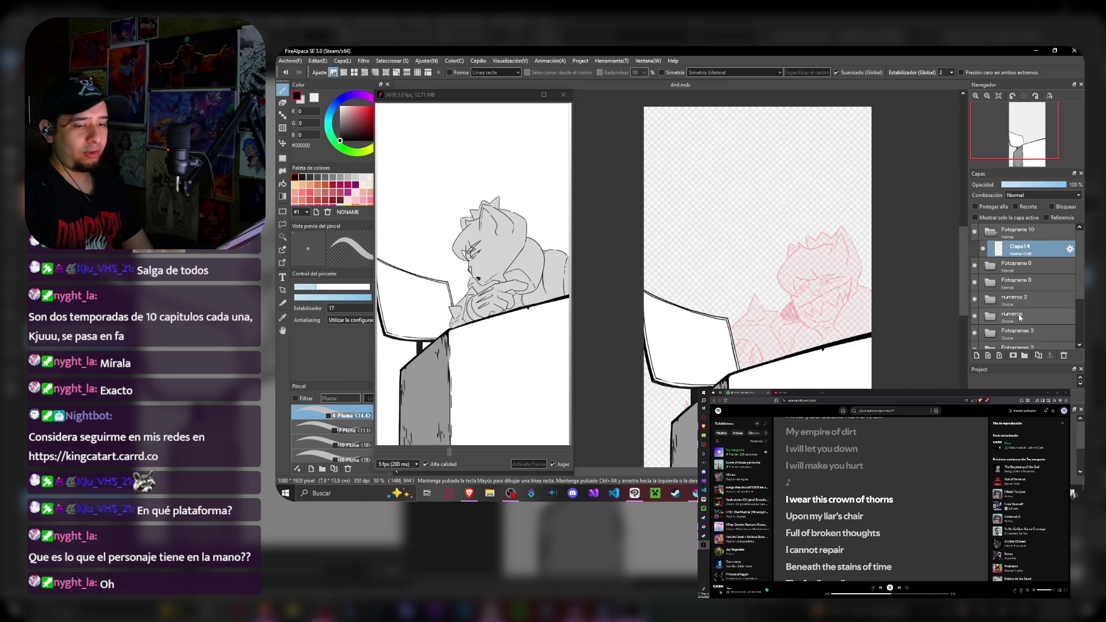
{"action": "left_click", "coordinate": [1020, 317]}
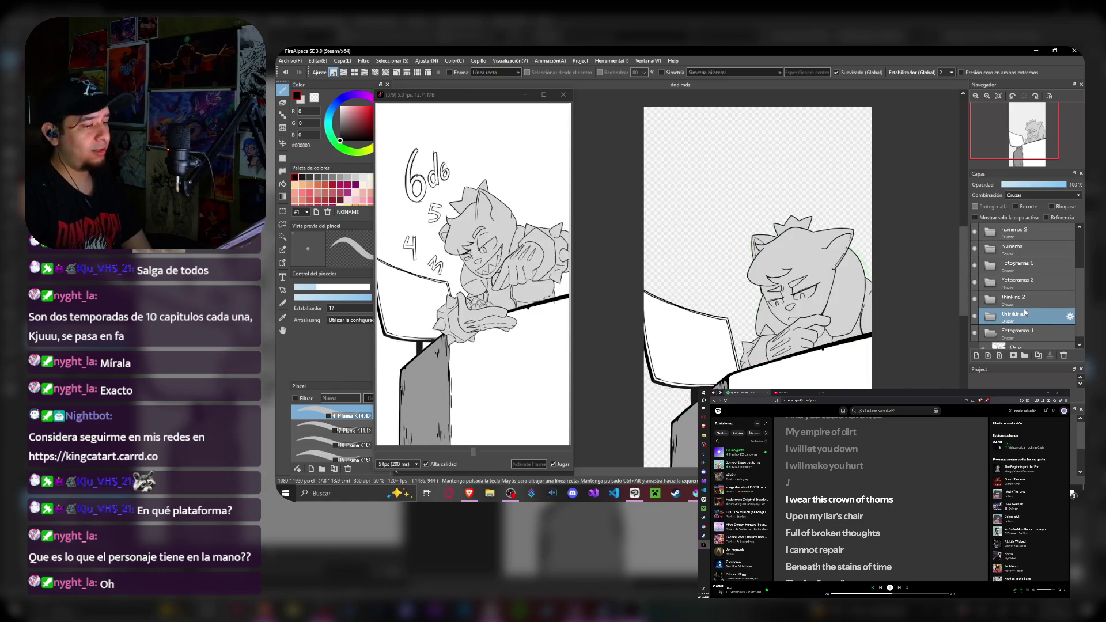
{"action": "left_click", "coordinate": [1026, 299]}
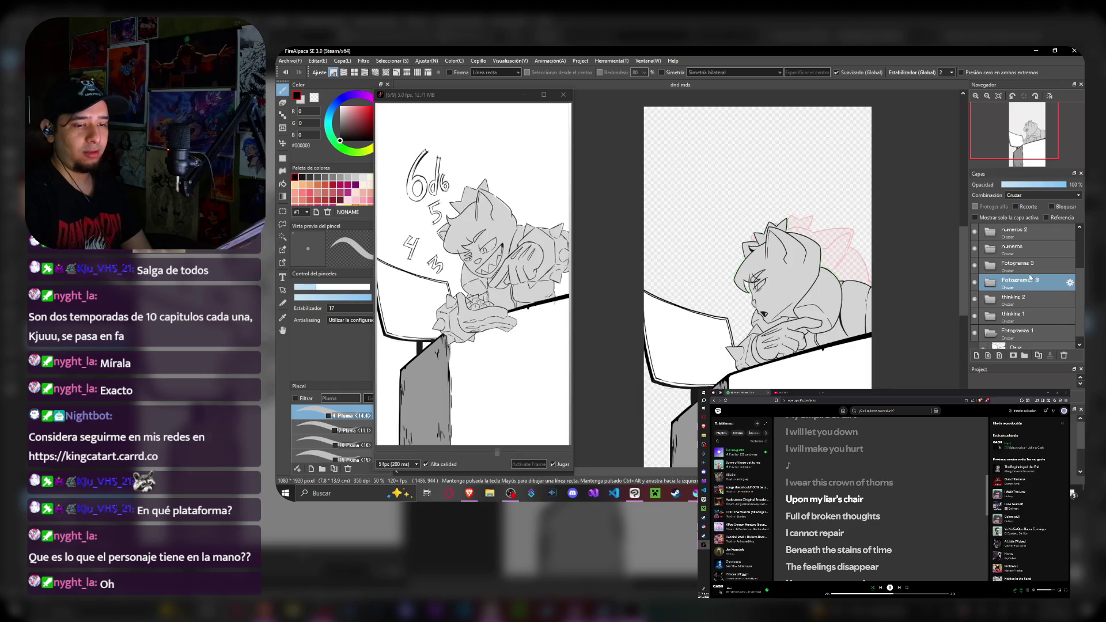
{"action": "left_click", "coordinate": [1030, 266]}
- Step through numeros, numeros 2 and Fotograma 0 b to land on Fotograma 0
{"action": "left_click", "coordinate": [1034, 252]}
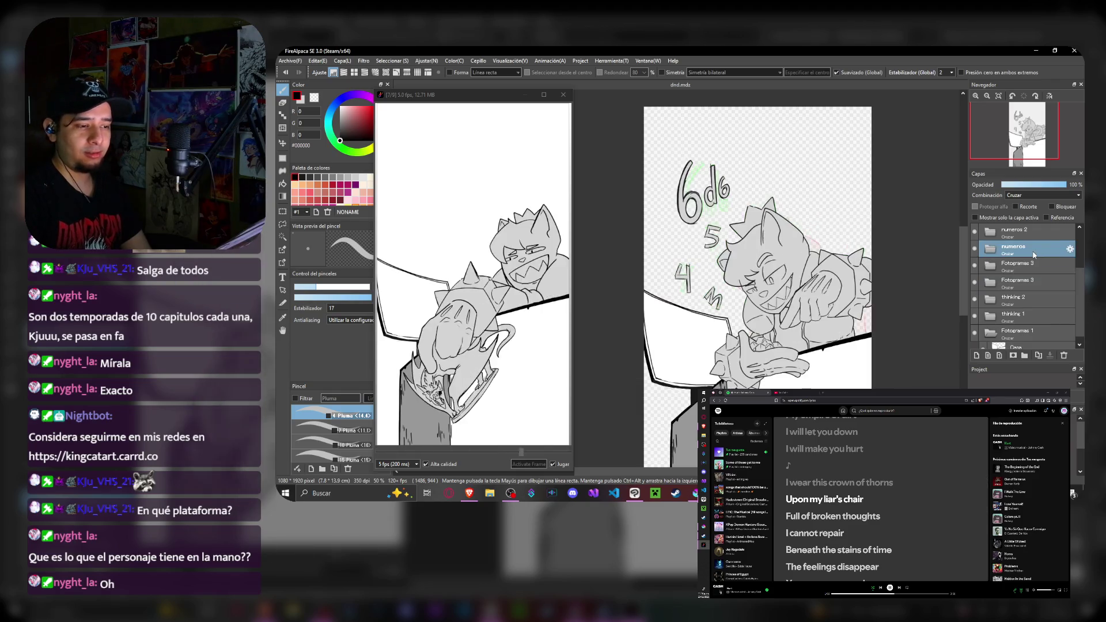
{"action": "left_click", "coordinate": [1033, 238]}
{"action": "scroll", "coordinate": [1033, 251], "scroll_direction": "up", "scroll_amount": 2}
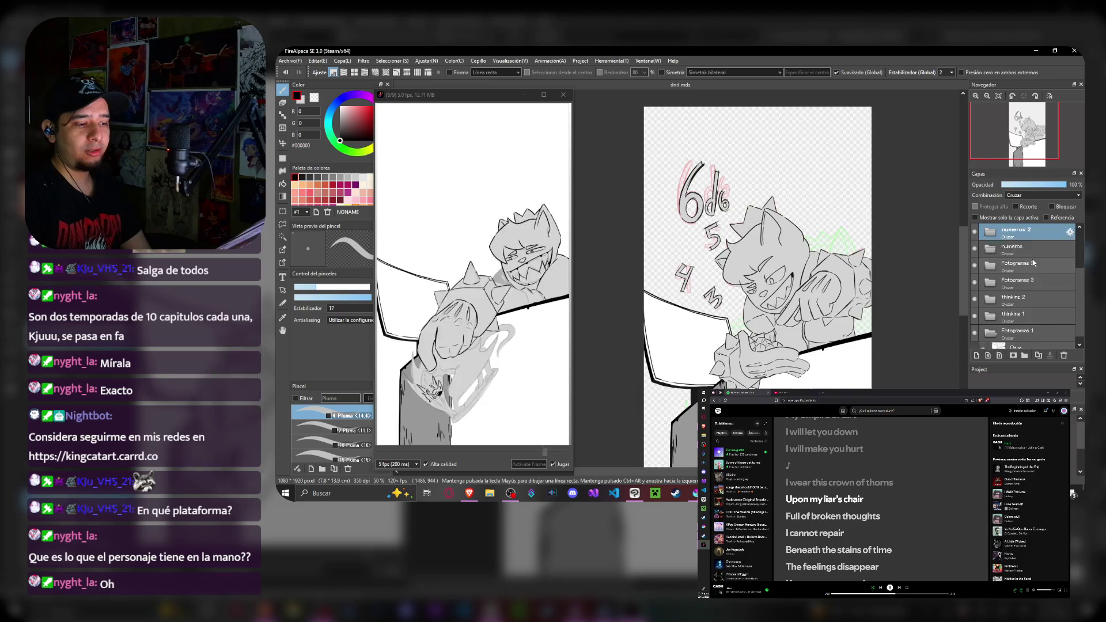
{"action": "left_click", "coordinate": [1034, 264]}
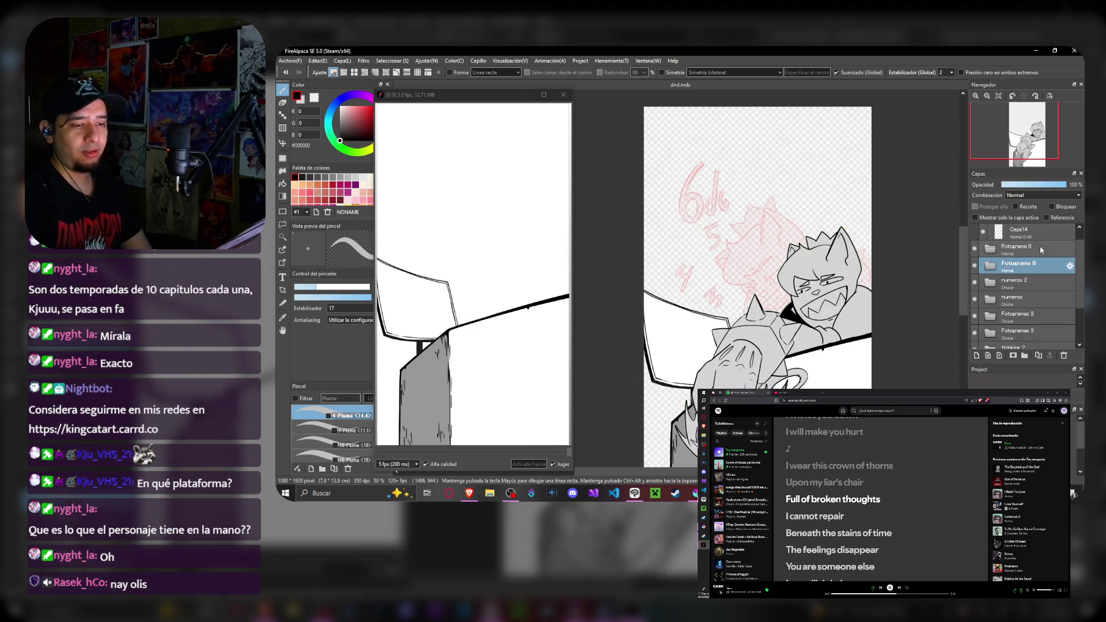
{"action": "left_click", "coordinate": [1041, 248]}
{"action": "scroll", "coordinate": [1040, 247], "scroll_direction": "up", "scroll_amount": 1}
- On Capa 14, sketch blue body guide lines over the red onion-skin sketch
{"action": "left_click", "coordinate": [1039, 248]}
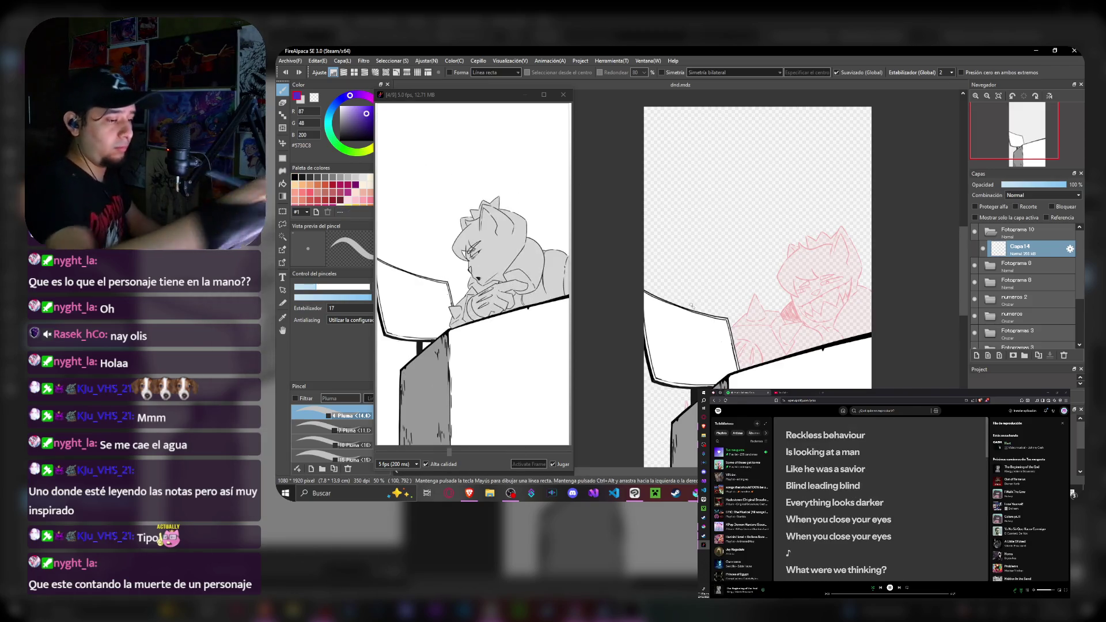
{"action": "left_click_drag", "start_coordinate": [700, 329], "coordinate": [672, 255]}
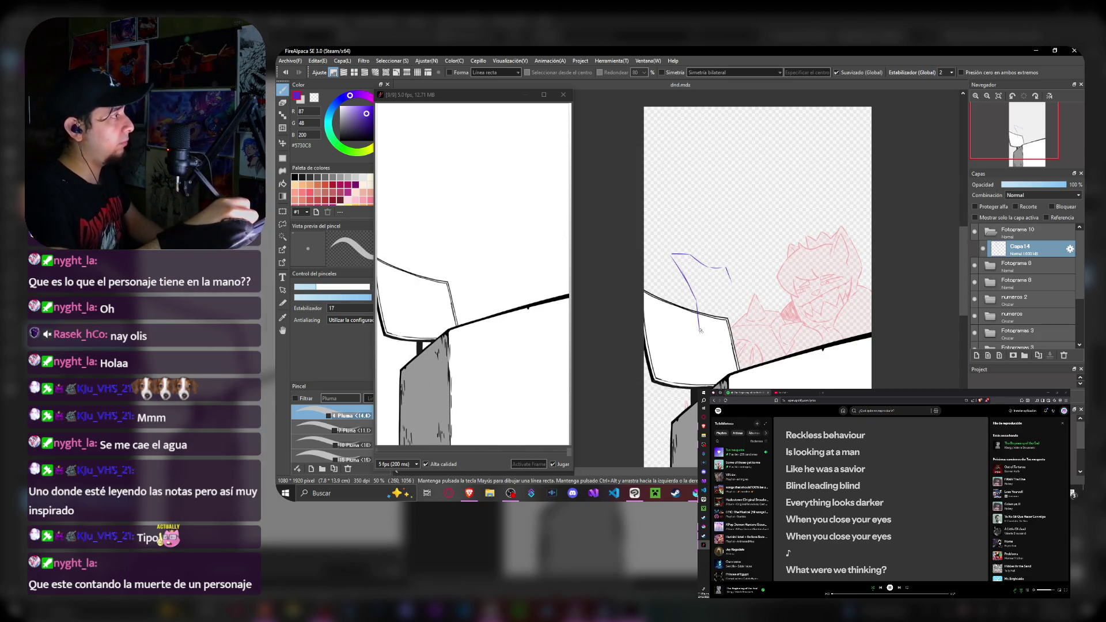
{"action": "left_click_drag", "start_coordinate": [731, 271], "coordinate": [748, 336]}
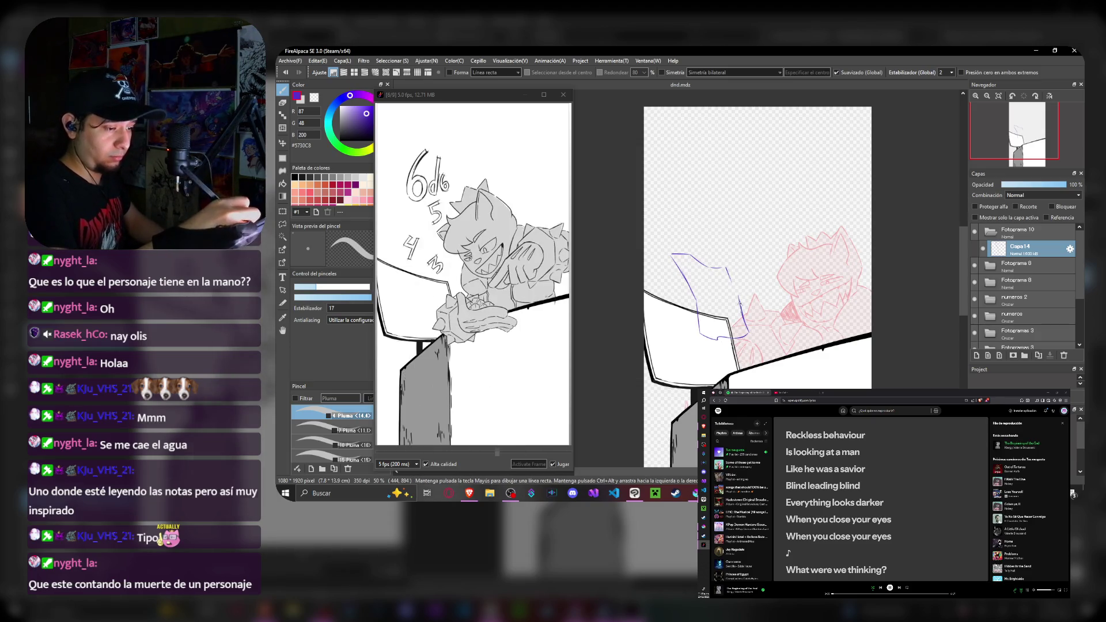
{"action": "left_click_drag", "start_coordinate": [743, 278], "coordinate": [749, 298]}
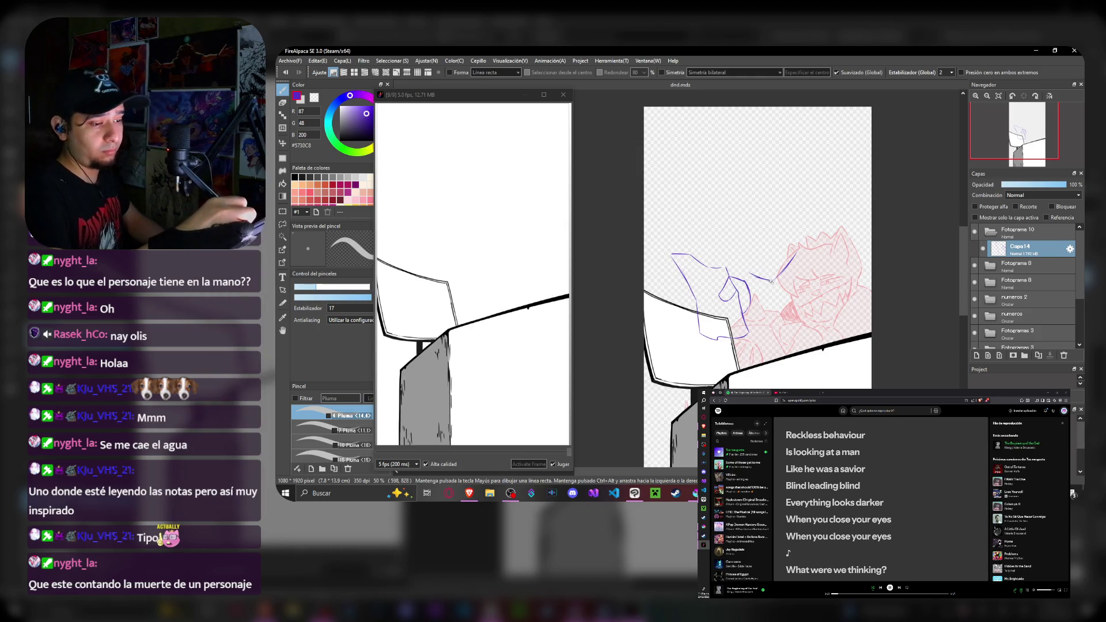
- Sketch the blue head circle with a small mark inside it
{"action": "left_click_drag", "start_coordinate": [737, 255], "coordinate": [746, 200]}
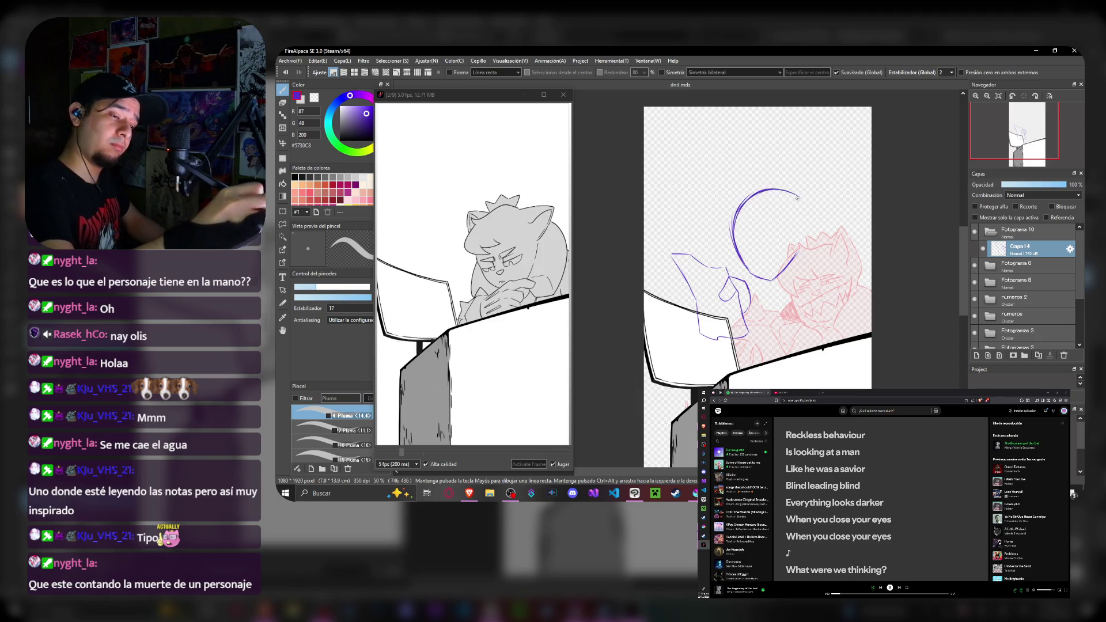
{"action": "left_click_drag", "start_coordinate": [800, 204], "coordinate": [778, 277]}
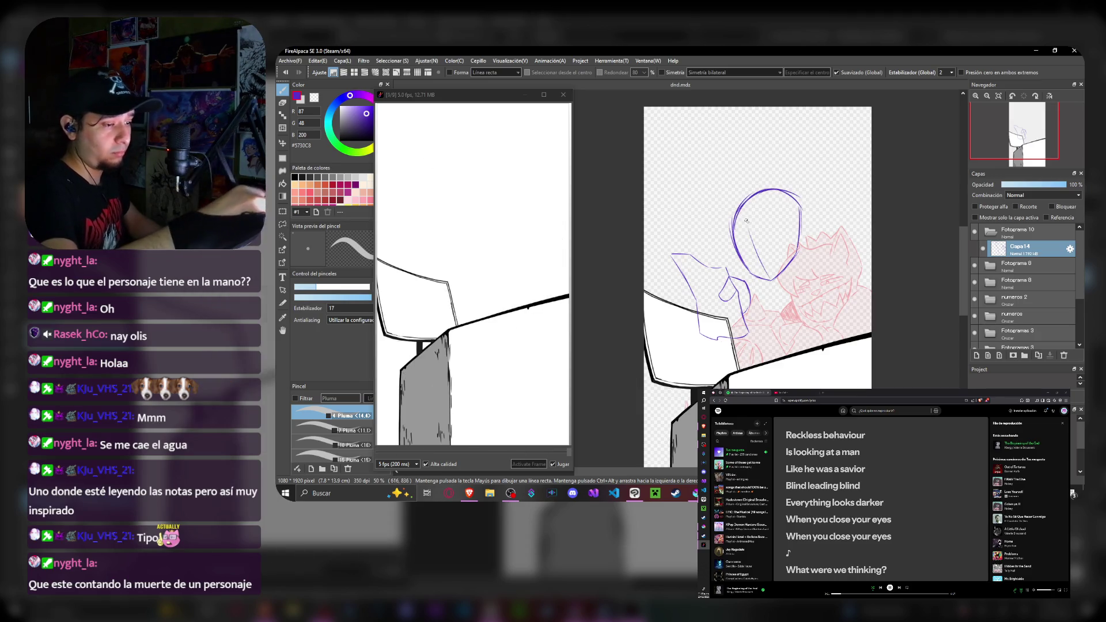
{"action": "left_click_drag", "start_coordinate": [736, 240], "coordinate": [750, 251]}
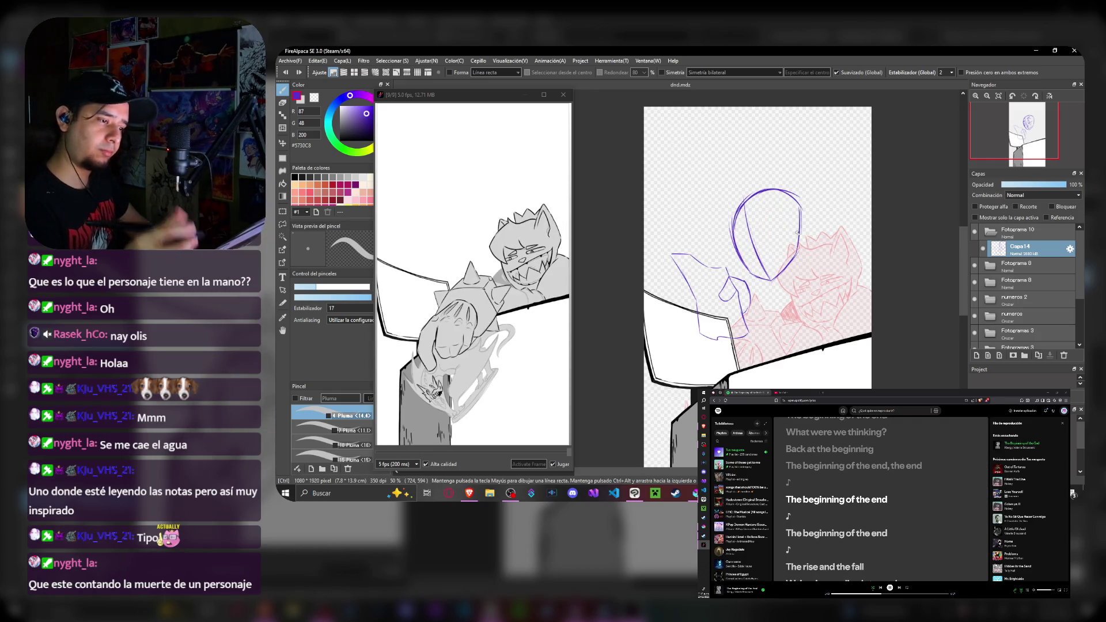
- In a new Brave tab, run an image search for musical notes, then return to the lyrics tab
{"action": "left_click", "coordinate": [816, 392]}
{"action": "type", "text": "y"}
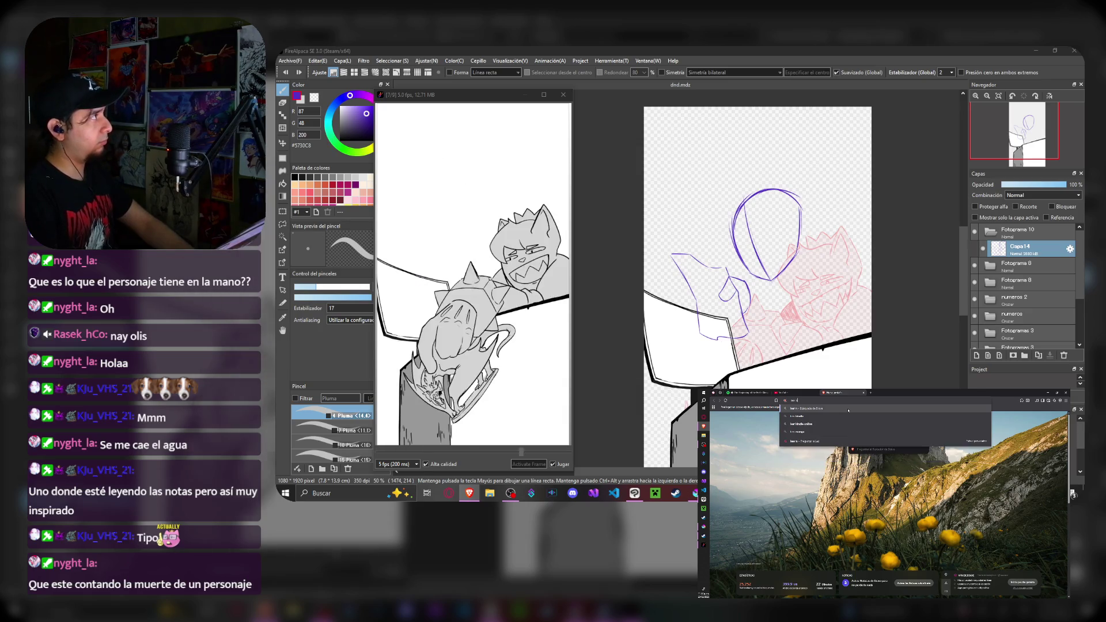
{"action": "key", "text": "Return"}
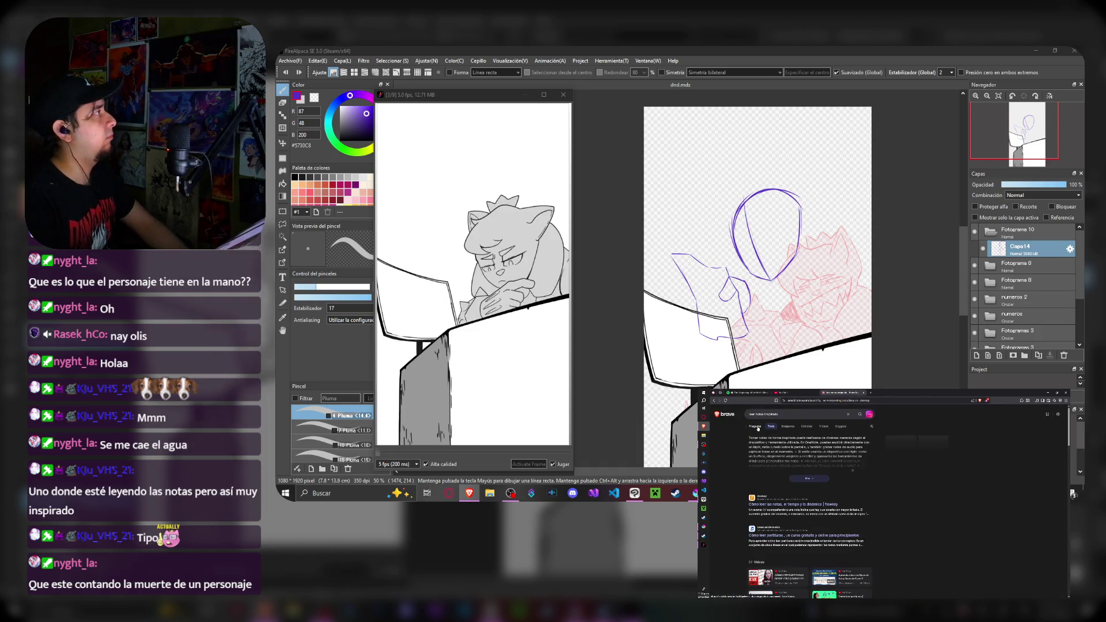
{"action": "left_click", "coordinate": [788, 426]}
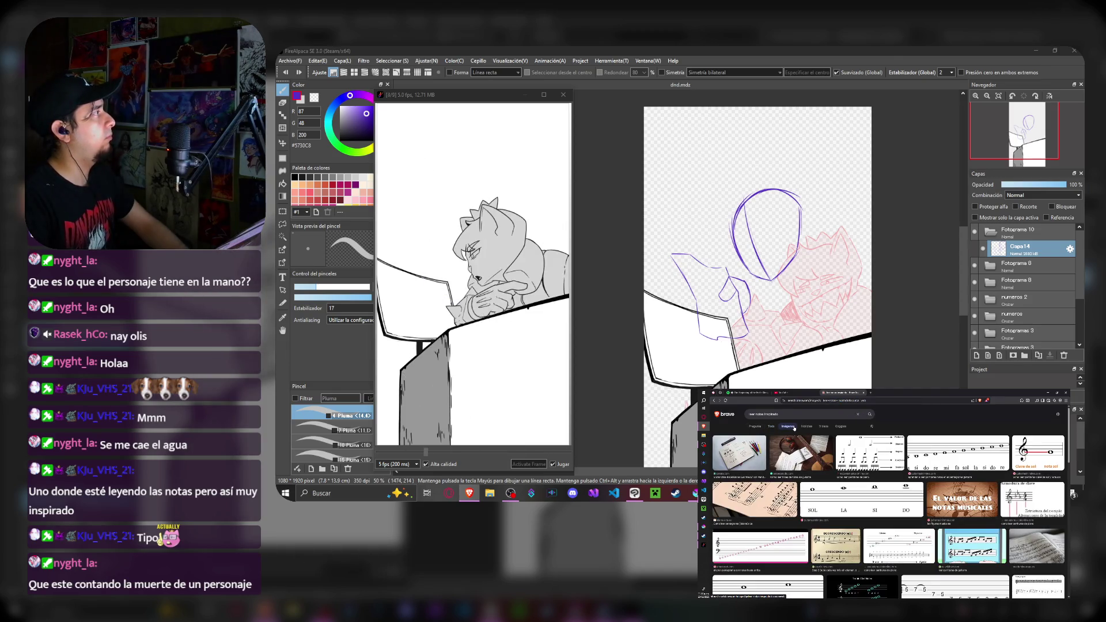
{"action": "scroll", "coordinate": [864, 502], "scroll_direction": "down", "scroll_amount": 3}
{"action": "scroll", "coordinate": [907, 518], "scroll_direction": "down", "scroll_amount": 3}
{"action": "scroll", "coordinate": [946, 547], "scroll_direction": "down", "scroll_amount": 3}
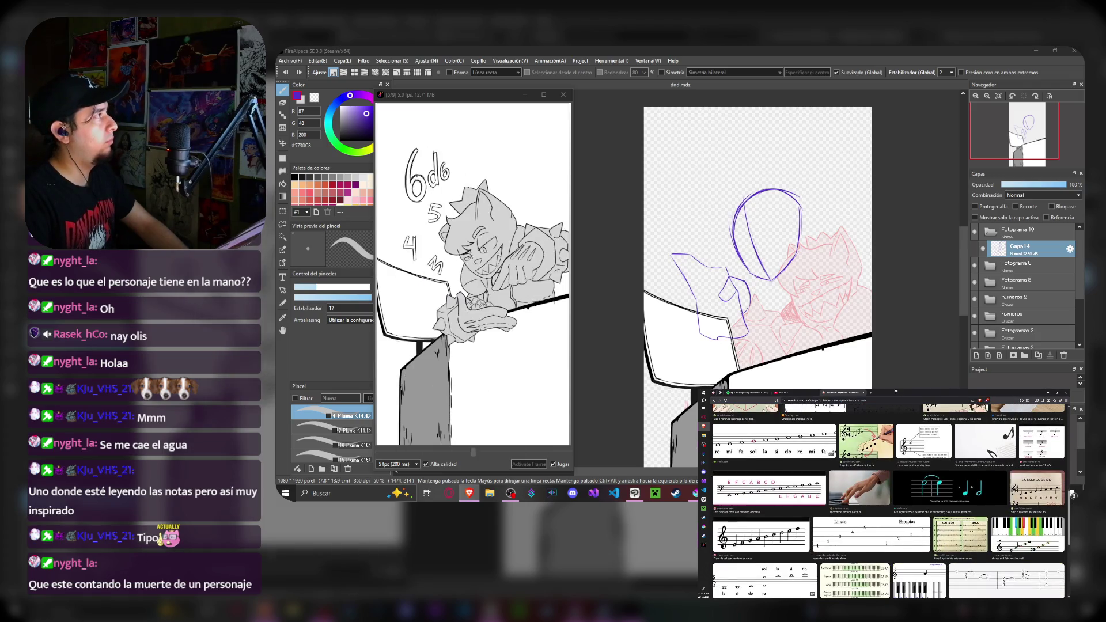
{"action": "left_click", "coordinate": [920, 392]}
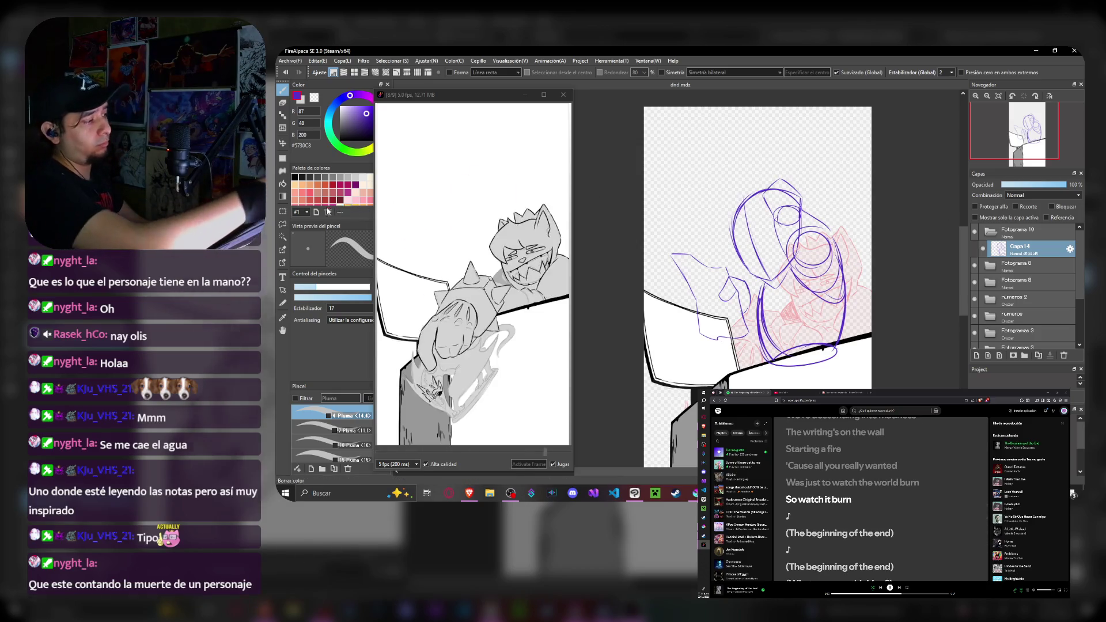
- Select the stray hand strokes with a rectangle and delete them
{"action": "left_click", "coordinate": [283, 213]}
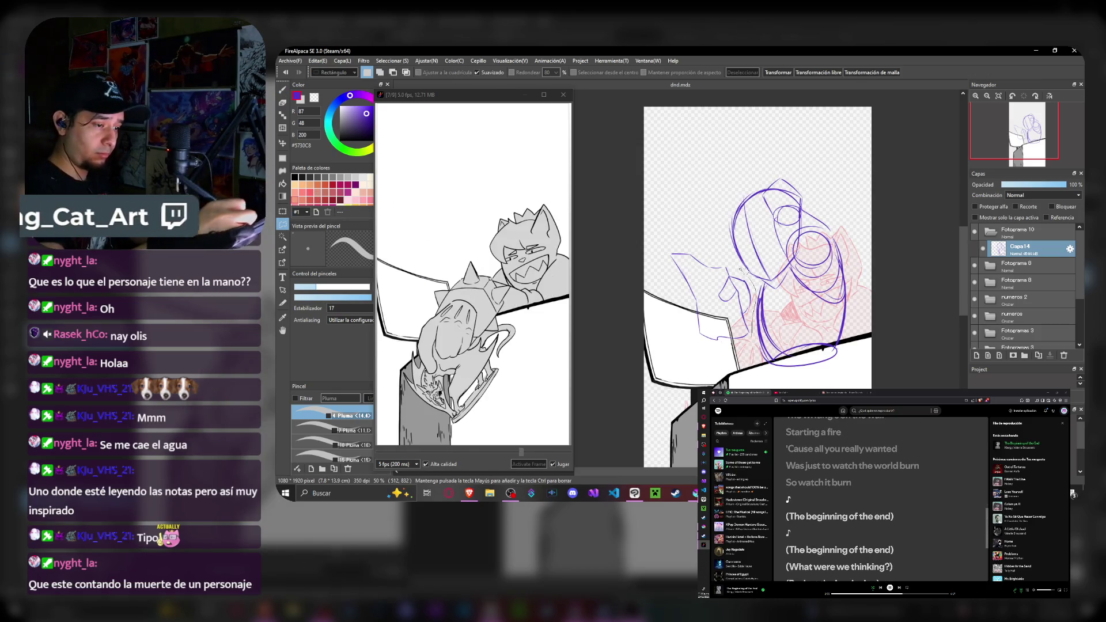
{"action": "left_click_drag", "start_coordinate": [692, 335], "coordinate": [744, 337]}
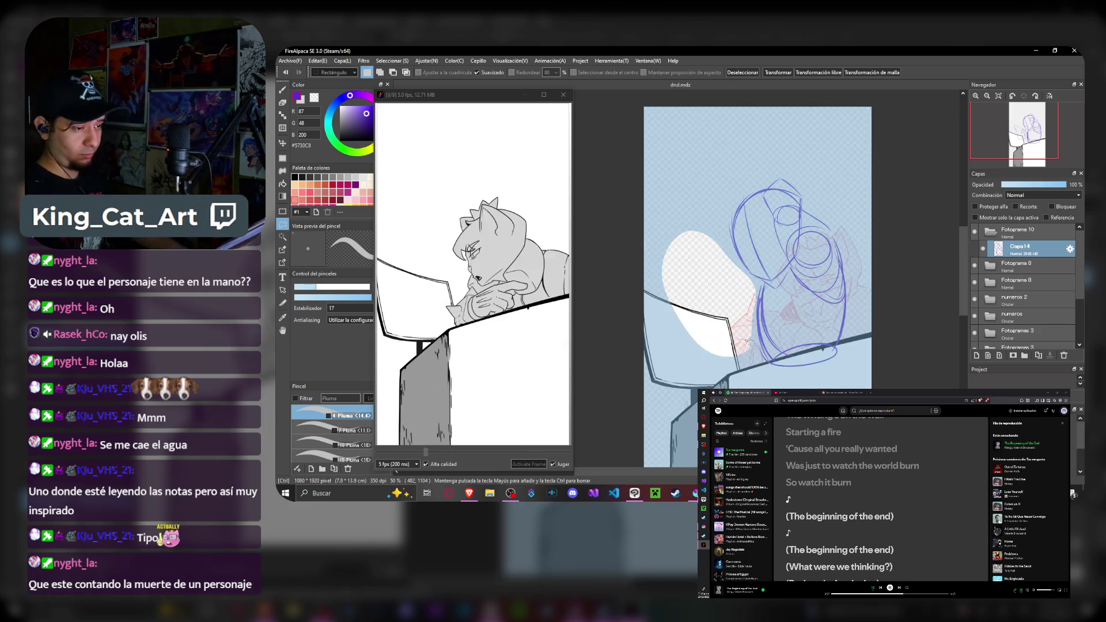
{"action": "key", "text": "Delete"}
- Transform the blue sketch with a slight shift and tilt, then apply it
{"action": "key", "text": "ctrl+t"}
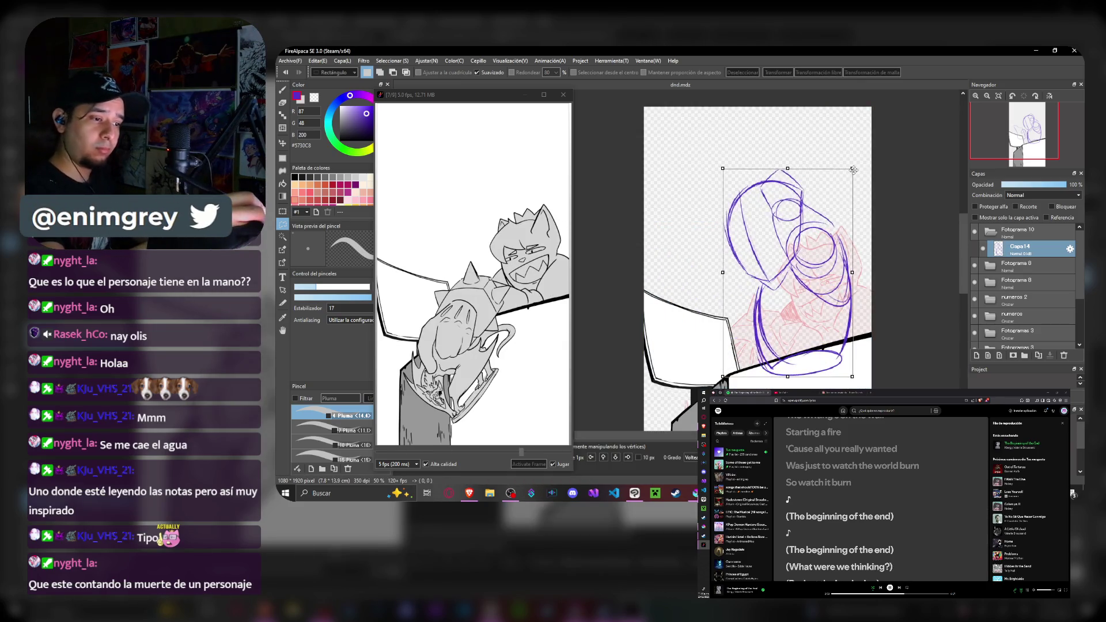
{"action": "left_click_drag", "start_coordinate": [843, 205], "coordinate": [852, 199]}
{"action": "key", "text": "Return"}
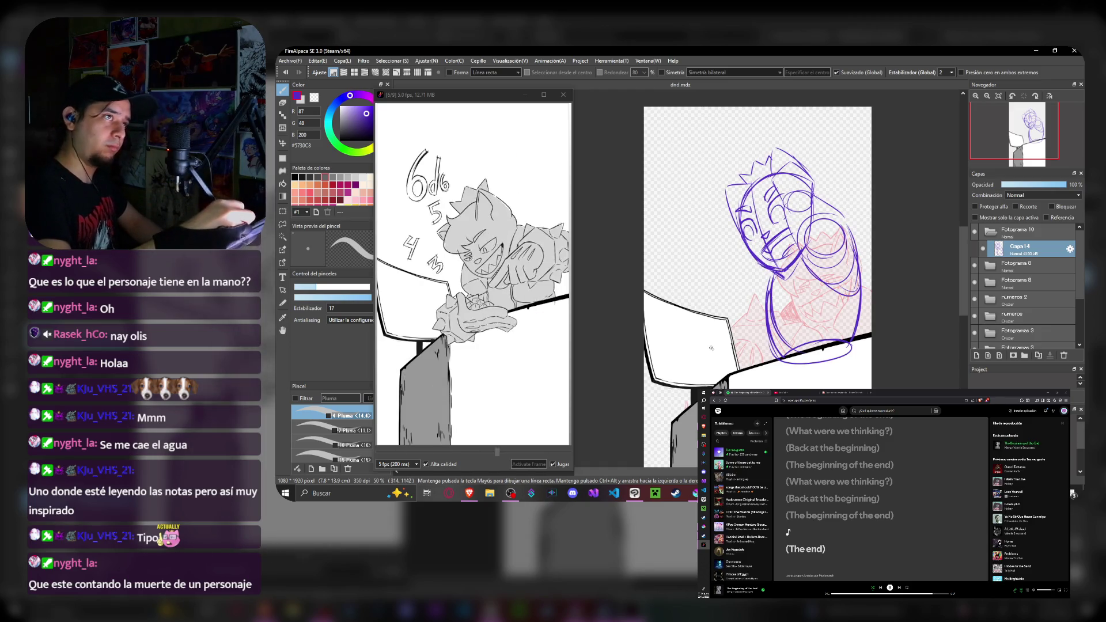
- Add blue lines to the lower body, zoom out, and move to the next animation frame
{"action": "left_click_drag", "start_coordinate": [723, 356], "coordinate": [705, 331]}
{"action": "mouse_move", "coordinate": [702, 285]}
{"action": "left_mouse_down"}
{"action": "mouse_move", "coordinate": [745, 294]}
{"action": "mouse_move", "coordinate": [765, 330]}
{"action": "left_mouse_up"}
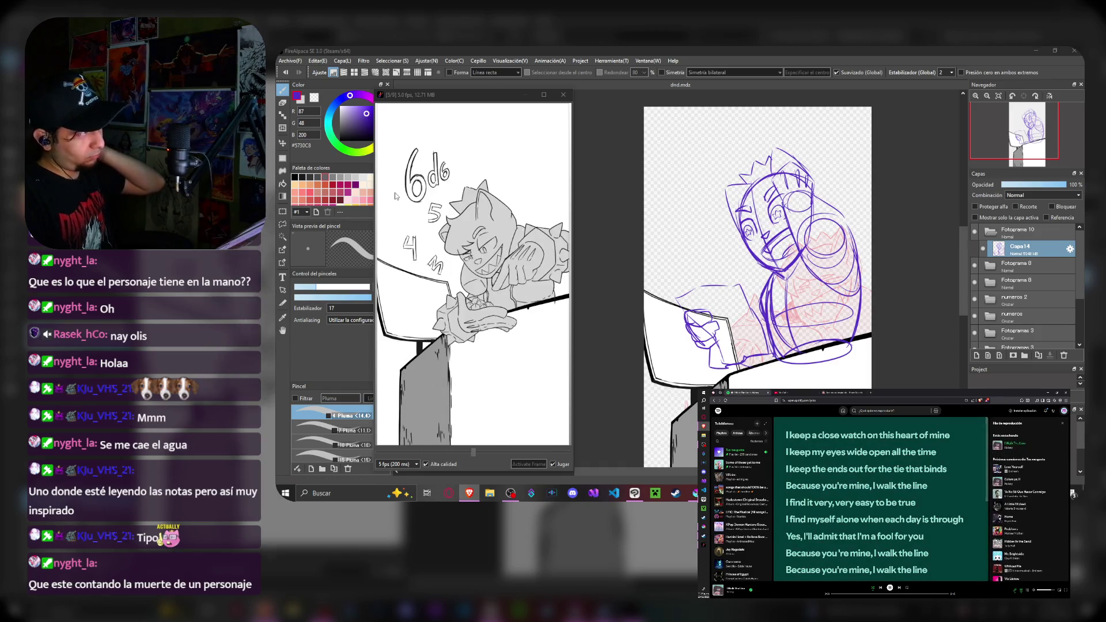
{"action": "key", "text": "ctrl+minus"}
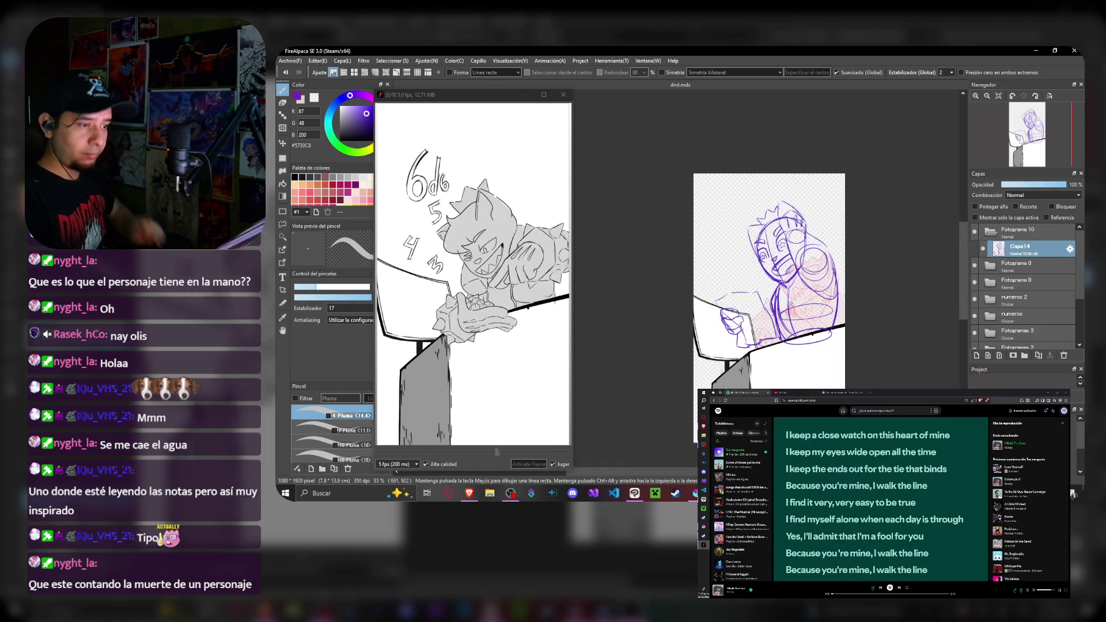
{"action": "scroll", "coordinate": [793, 303], "scroll_direction": "up", "scroll_amount": 1}
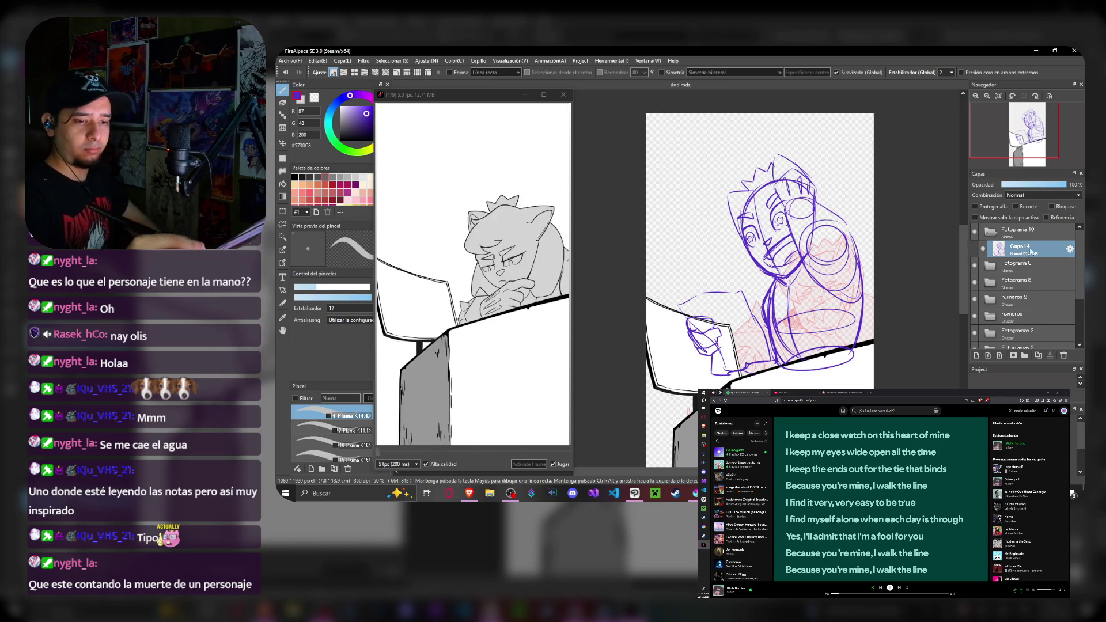
{"action": "key", "text": "Right"}
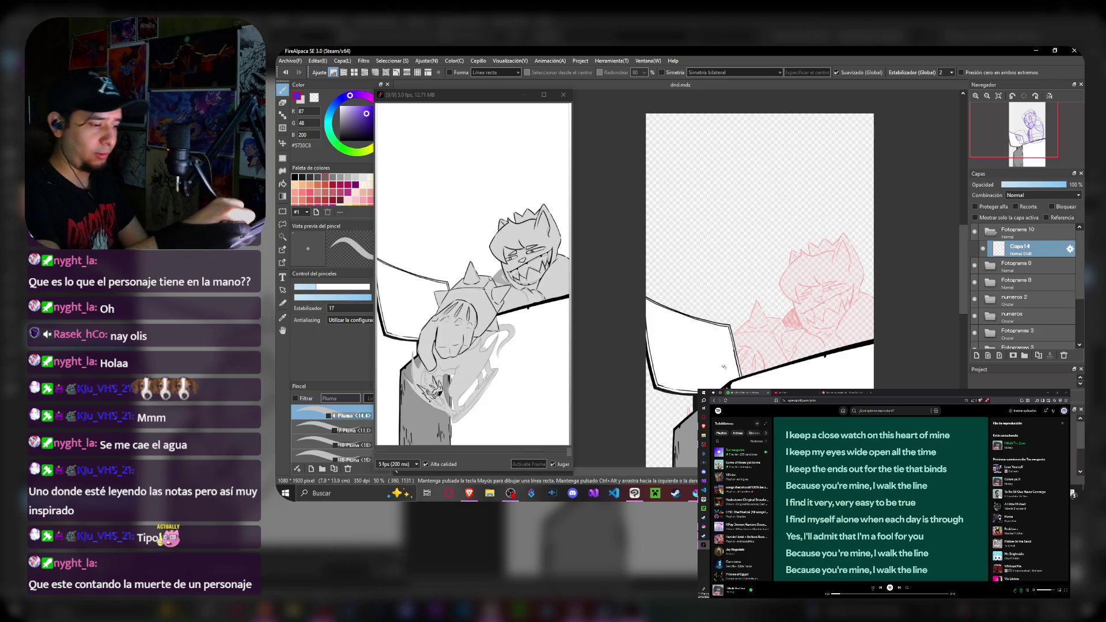
- Sketch purple construction lines and the head circle arc over the red drawing
{"action": "left_click_drag", "start_coordinate": [691, 306], "coordinate": [722, 368]}
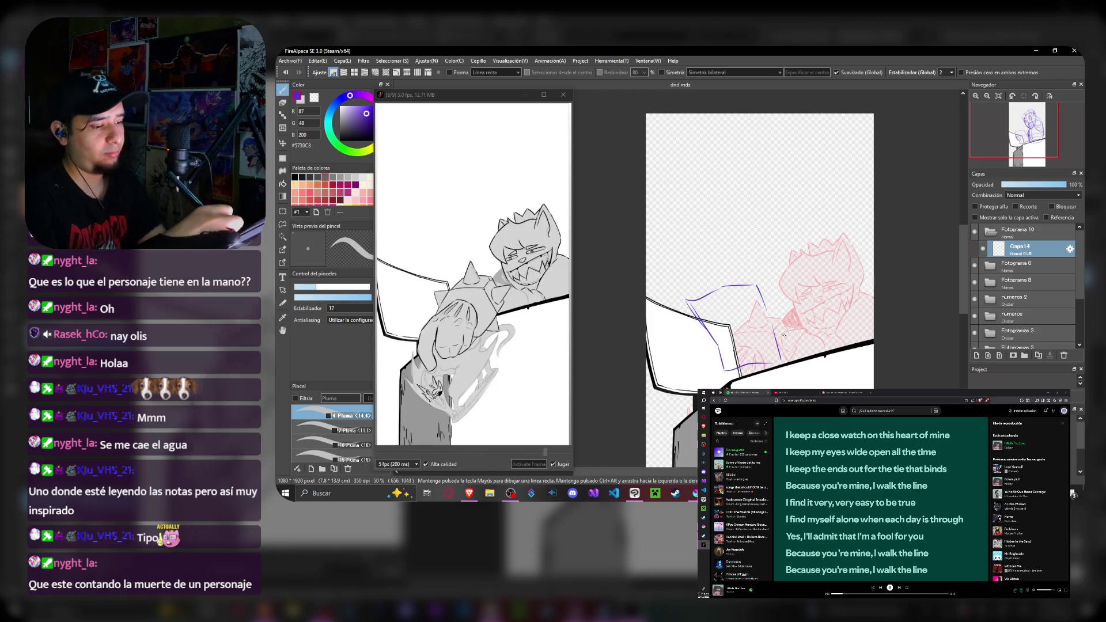
{"action": "left_click_drag", "start_coordinate": [761, 320], "coordinate": [778, 359]}
{"action": "left_click_drag", "start_coordinate": [704, 333], "coordinate": [722, 358]}
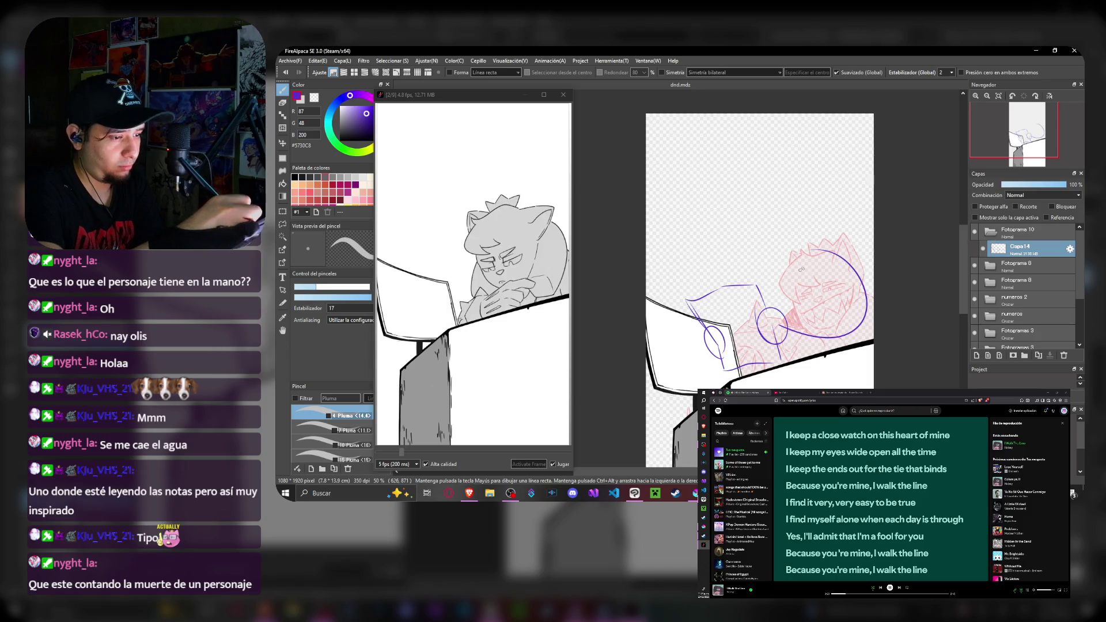
{"action": "left_click_drag", "start_coordinate": [745, 211], "coordinate": [748, 290]}
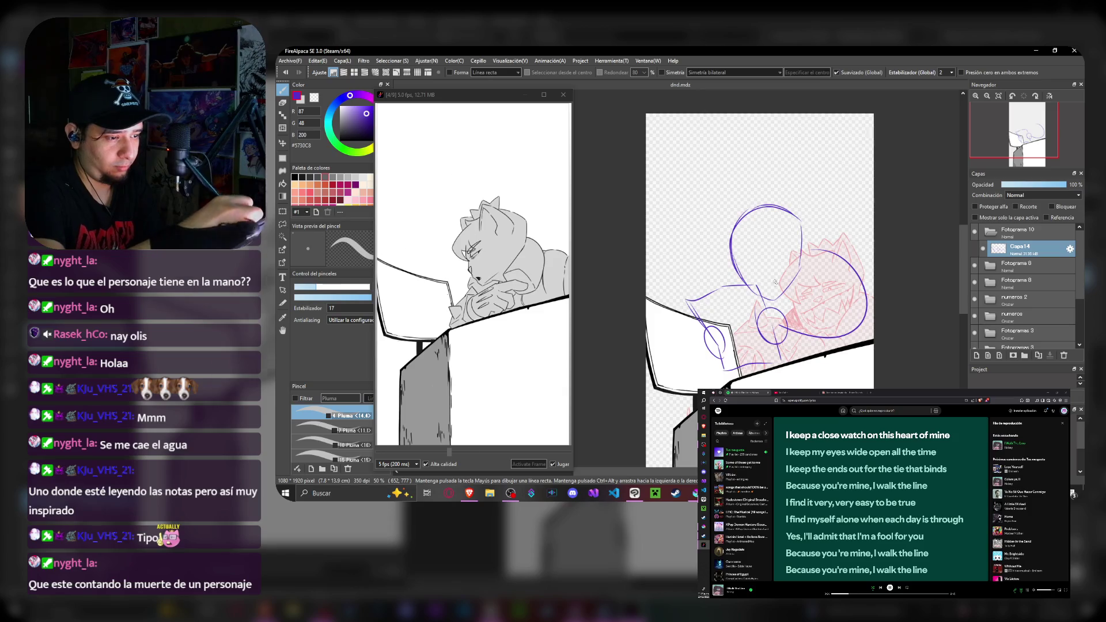
- Sketch facial guidelines and the inner eye loop inside the head circle
{"action": "left_click_drag", "start_coordinate": [752, 217], "coordinate": [777, 302]}
{"action": "left_click_drag", "start_coordinate": [736, 242], "coordinate": [747, 273]}
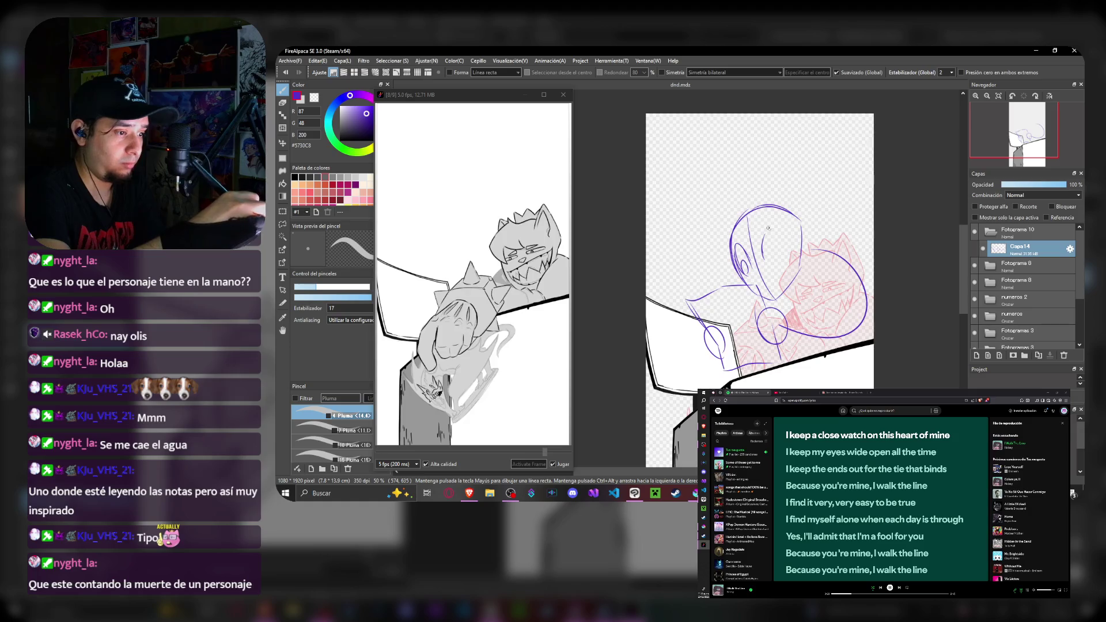
{"action": "left_click_drag", "start_coordinate": [783, 239], "coordinate": [786, 259]}
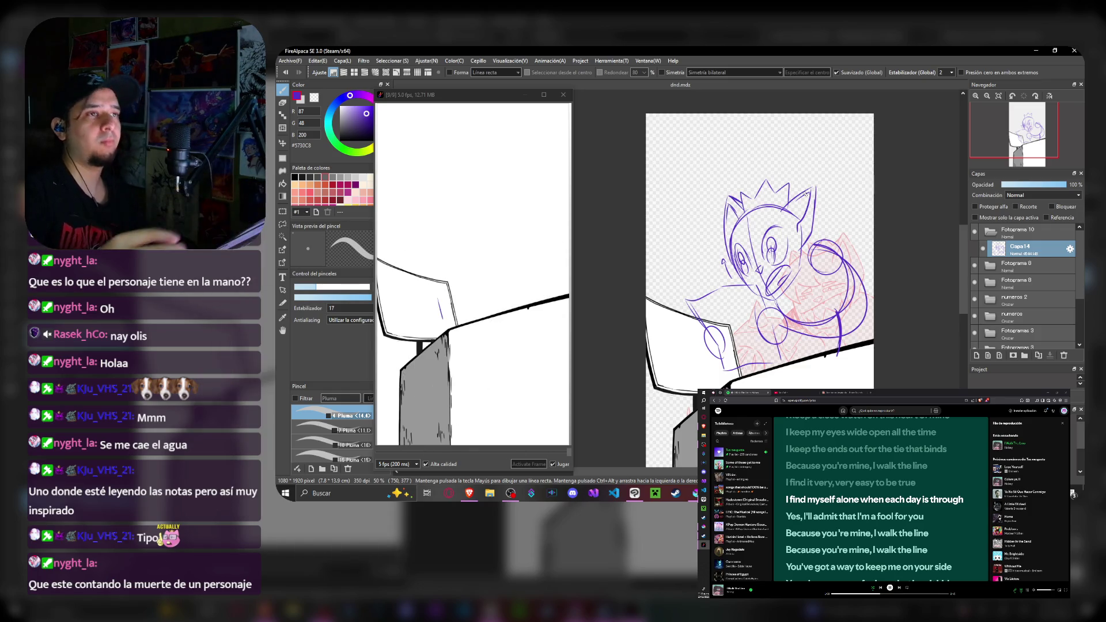
{"action": "key", "text": "Left"}
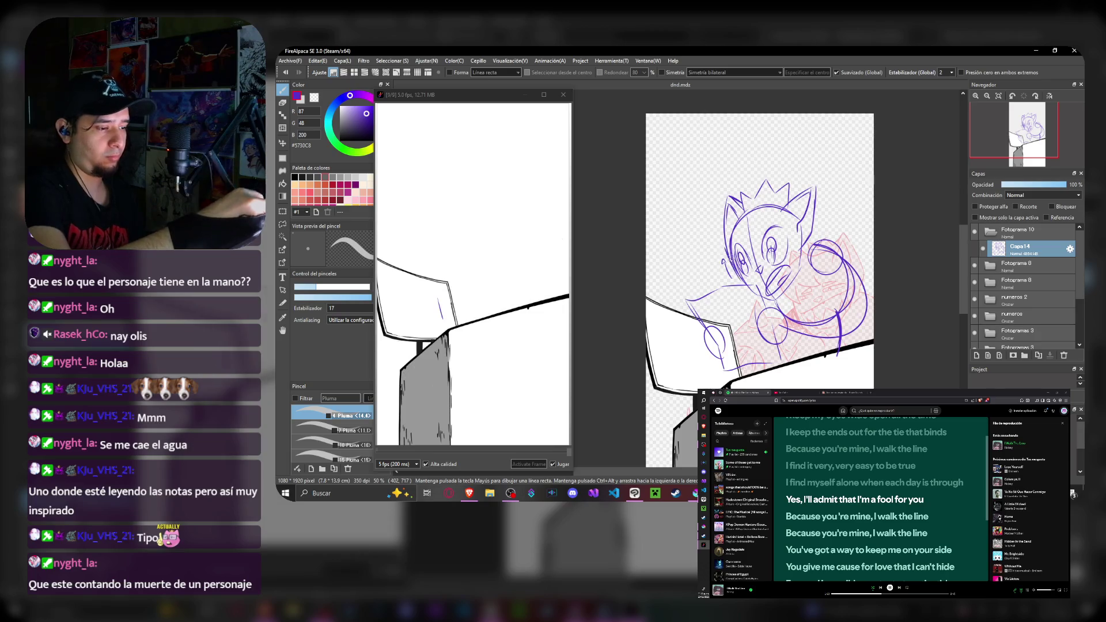
- Step between frames and zoom in on the purple head sketch
{"action": "key", "text": "Right"}
{"action": "key", "text": "Left"}
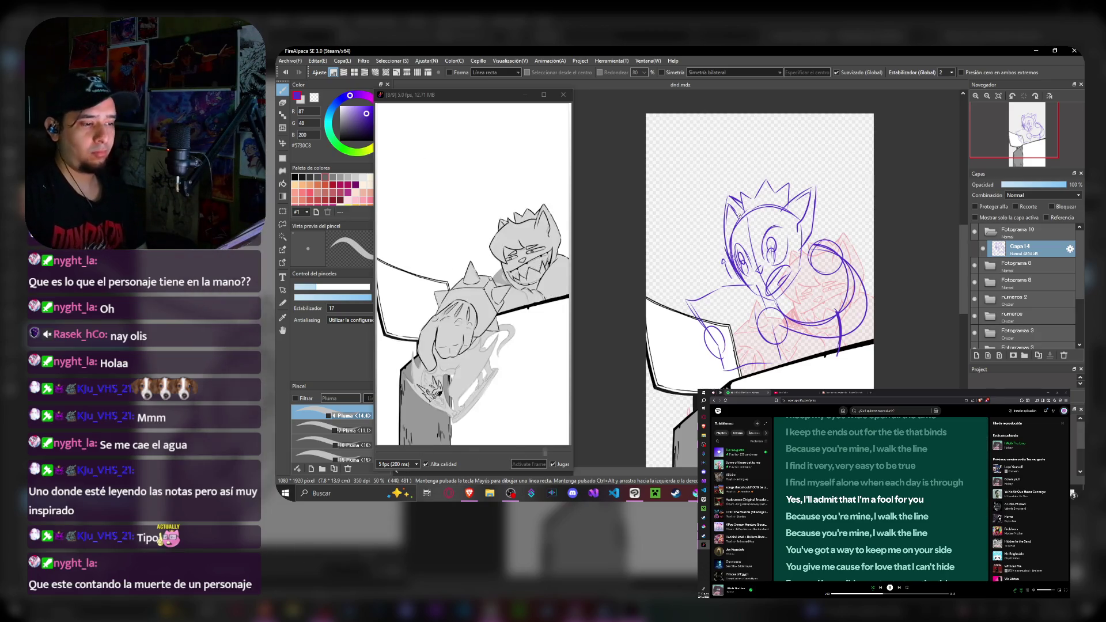
{"action": "key", "text": "Right"}
{"action": "key", "text": "Right"}
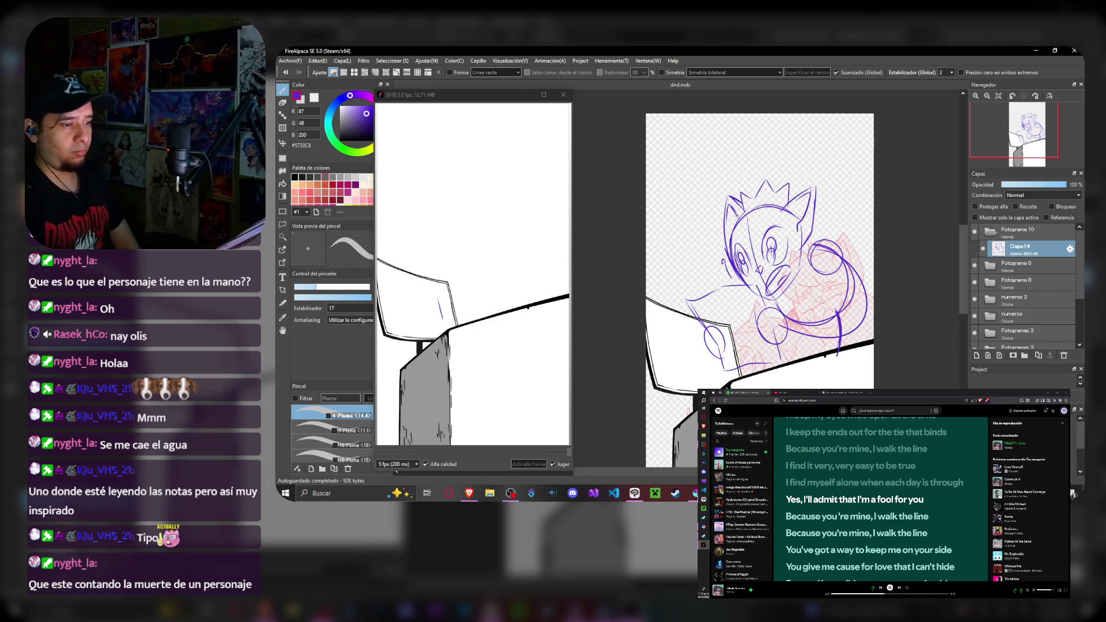
{"action": "key", "text": "Right"}
{"action": "scroll", "coordinate": [760, 260], "scroll_direction": "up", "scroll_amount": 2}
{"action": "key", "text": "Right"}
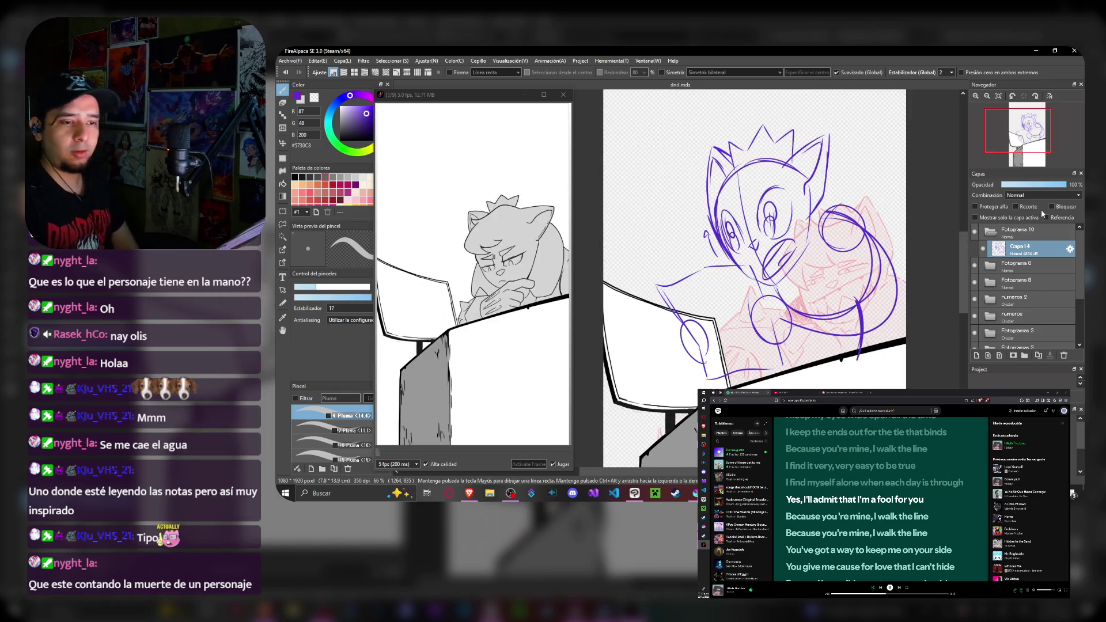
{"action": "key", "text": "Right"}
- Fade Capa14 to 45% opacity and add a new black-ink layer Capa15 above it
{"action": "key", "text": "Right"}
{"action": "key", "text": "Right"}
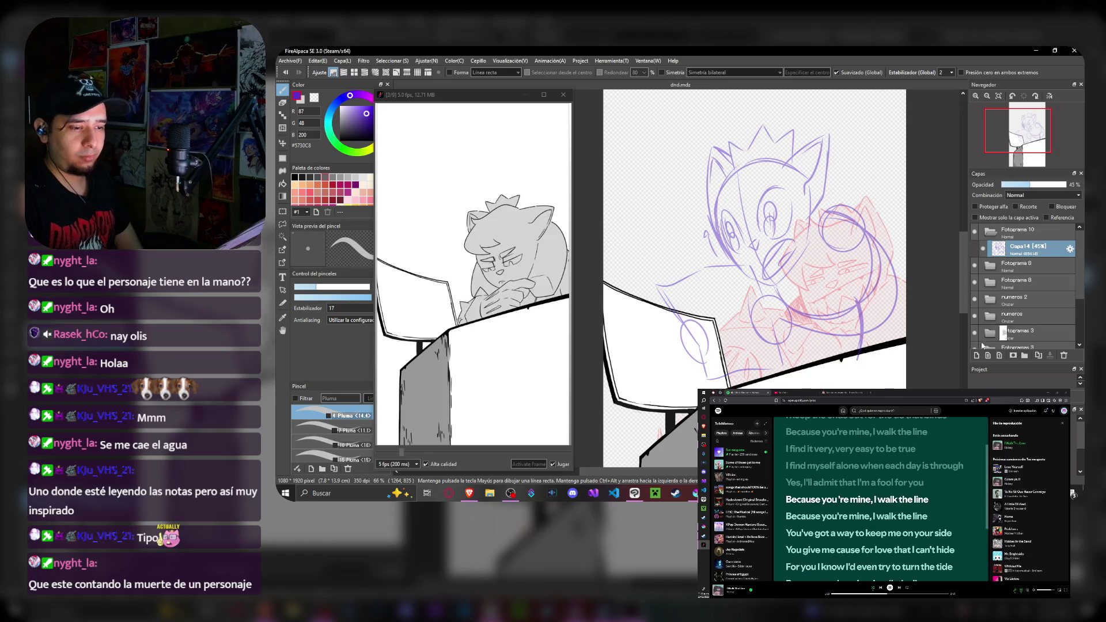
{"action": "key", "text": "Right"}
{"action": "key", "text": "Right"}
{"action": "key", "text": "Right"}
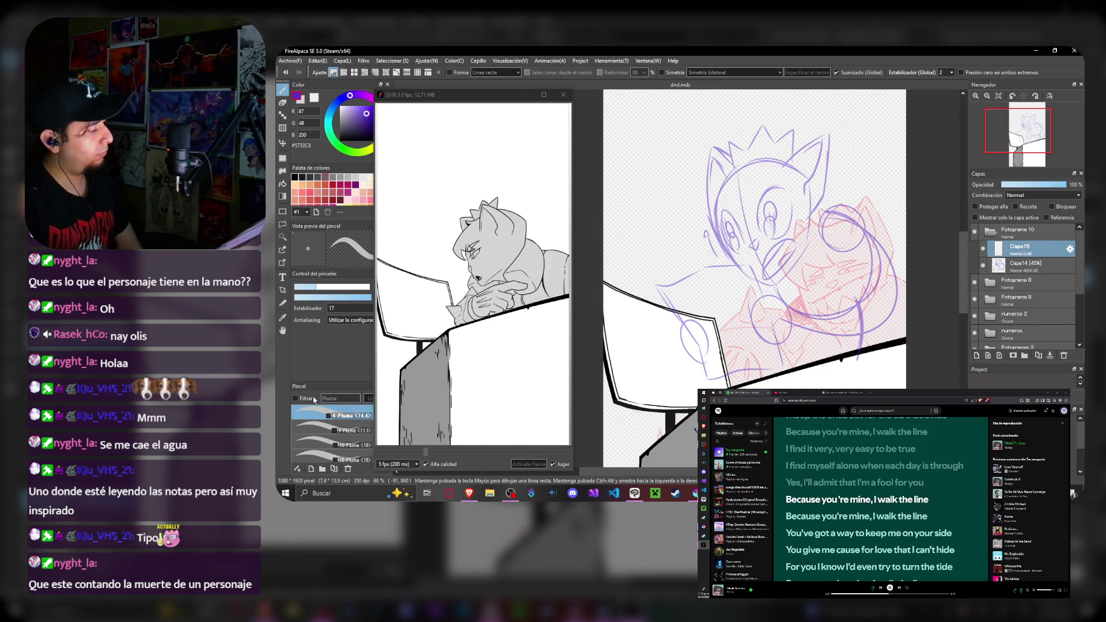
{"action": "key", "text": "Right"}
{"action": "key", "text": "Right"}
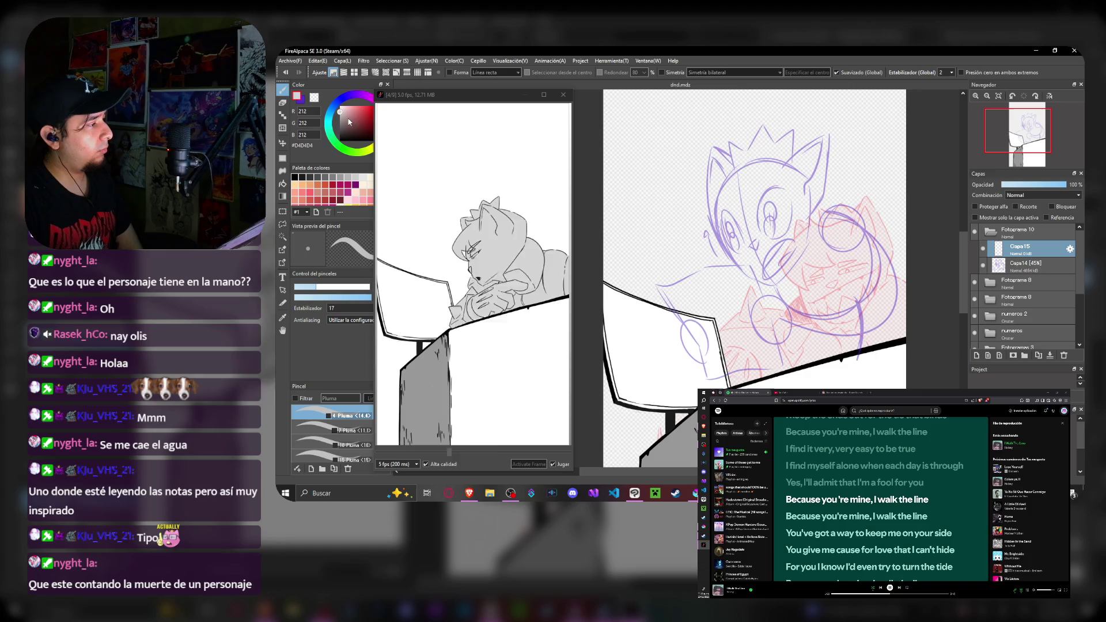
{"action": "scroll", "coordinate": [770, 223], "scroll_direction": "up", "scroll_amount": 3}
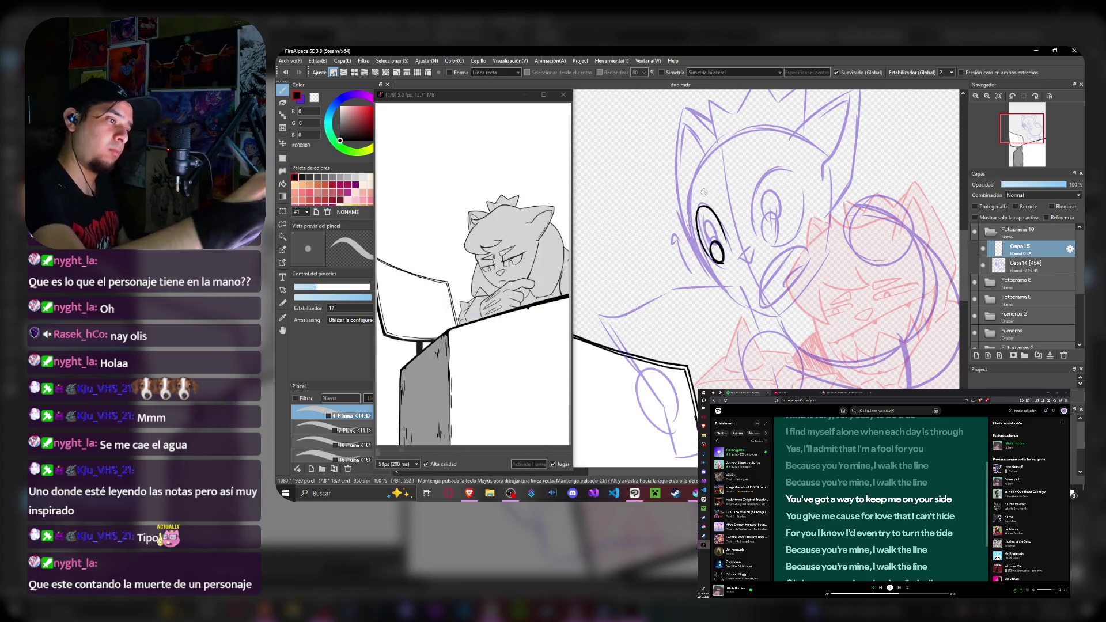
- Ink the brows, right pupil, nose line and left side of the head in black
{"action": "left_click_drag", "start_coordinate": [707, 188], "coordinate": [692, 209]}
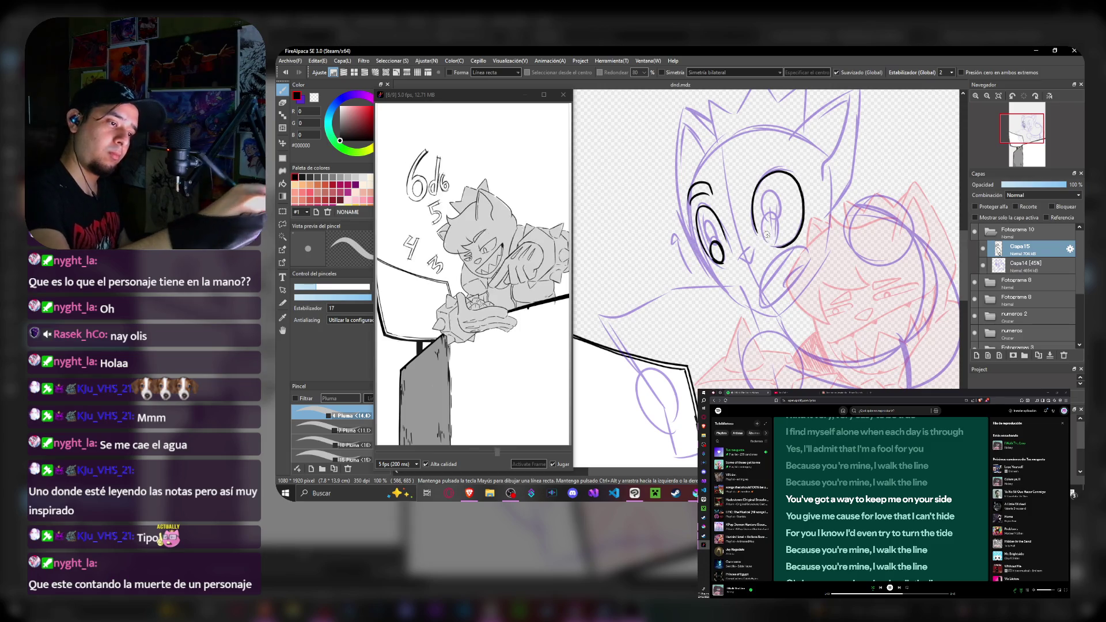
{"action": "left_click_drag", "start_coordinate": [772, 214], "coordinate": [777, 244]}
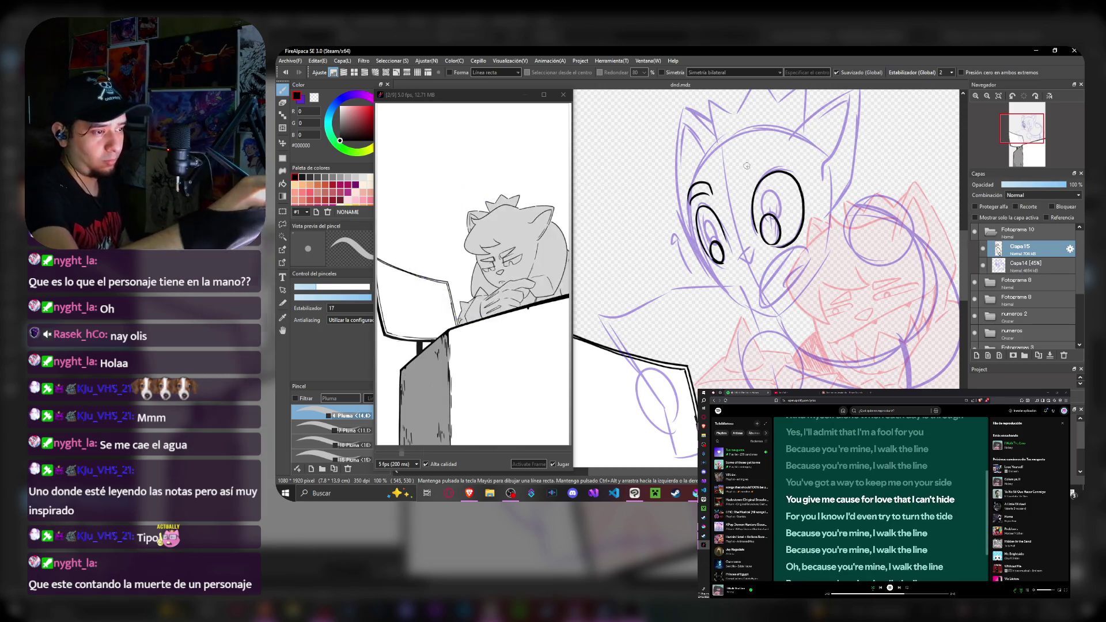
{"action": "left_click_drag", "start_coordinate": [748, 168], "coordinate": [781, 153]}
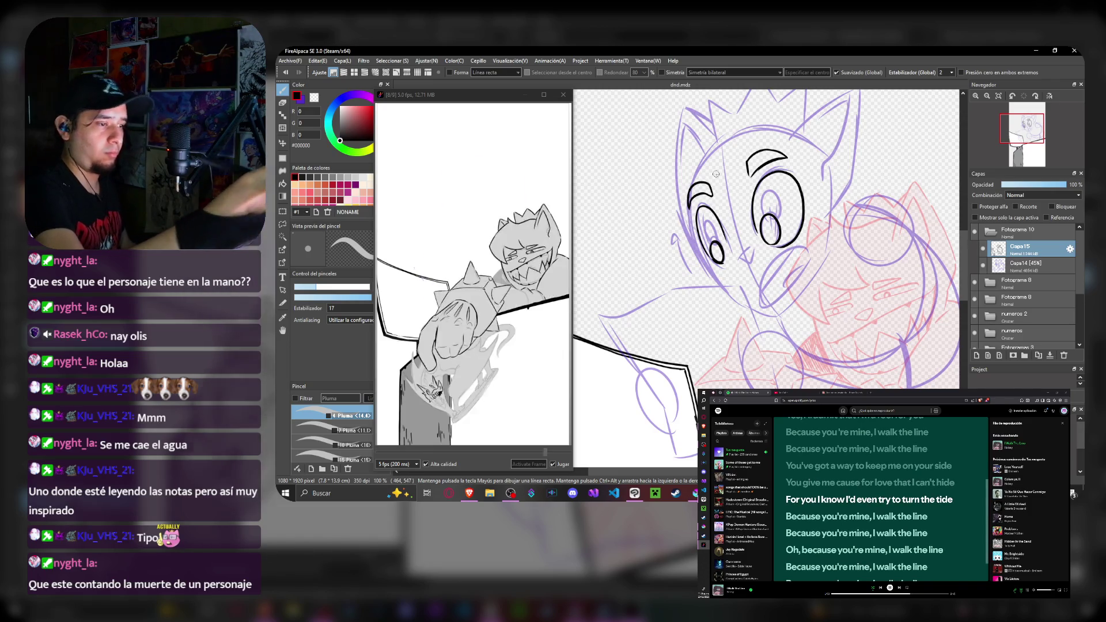
{"action": "left_click_drag", "start_coordinate": [749, 242], "coordinate": [727, 264]}
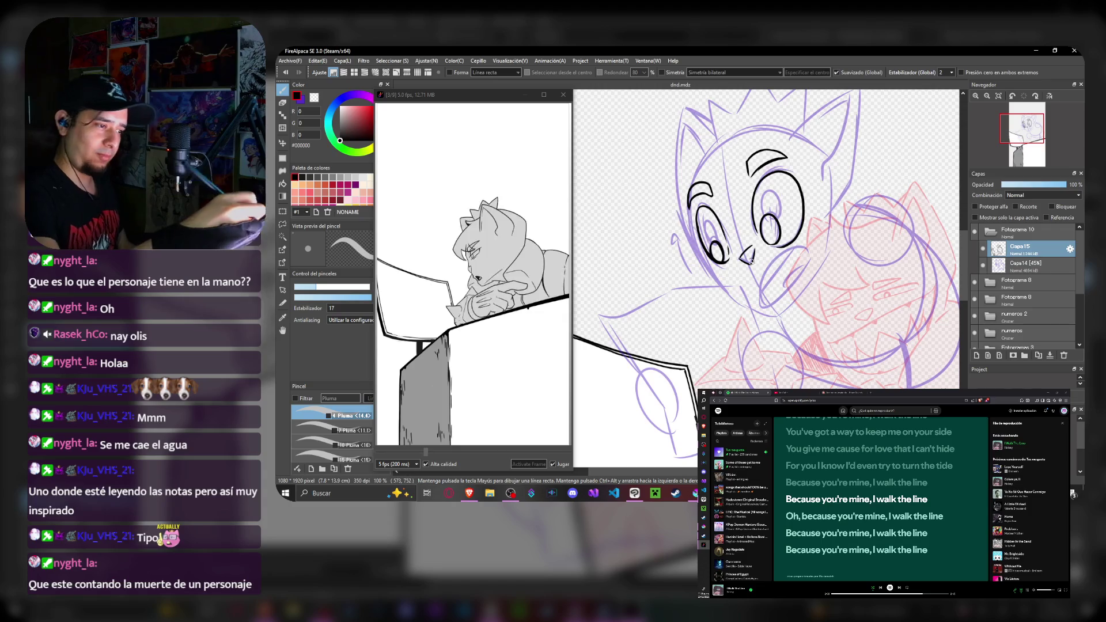
{"action": "left_click_drag", "start_coordinate": [675, 163], "coordinate": [692, 105]}
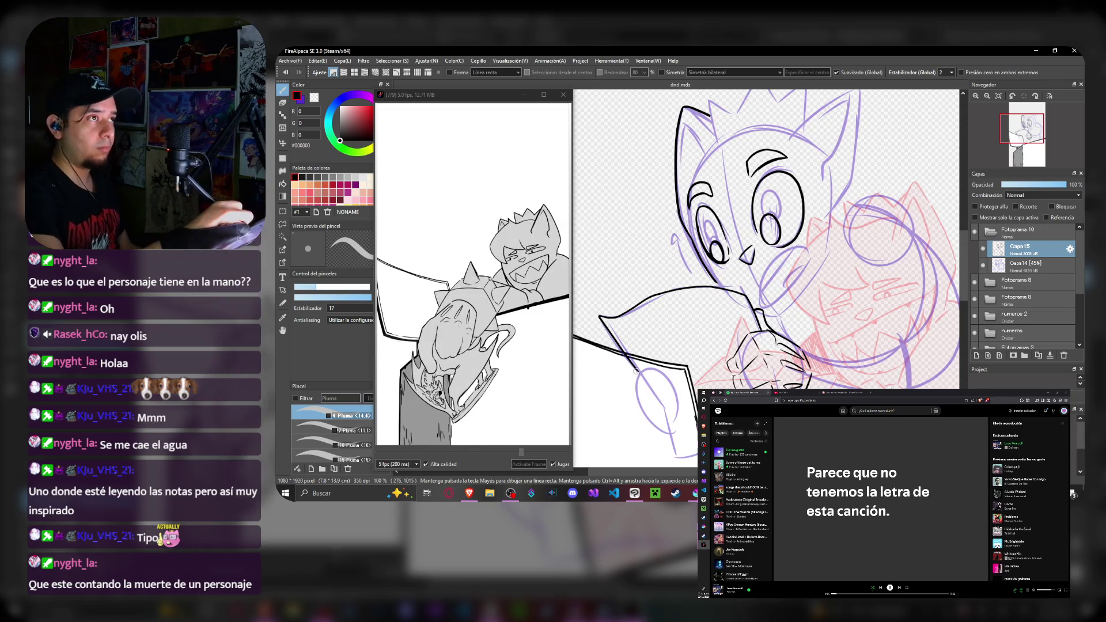
- Ink a stroke below the face, hatch the glove, and pan down to the fist
{"action": "left_click_drag", "start_coordinate": [639, 389], "coordinate": [659, 425]}
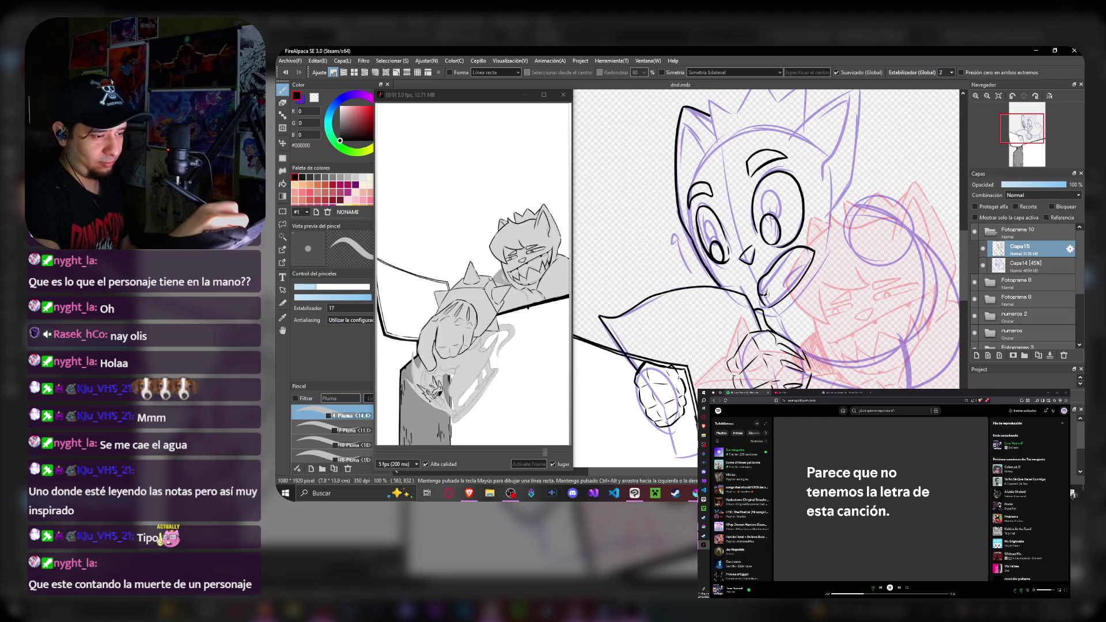
{"action": "left_click_drag", "start_coordinate": [767, 294], "coordinate": [802, 253]}
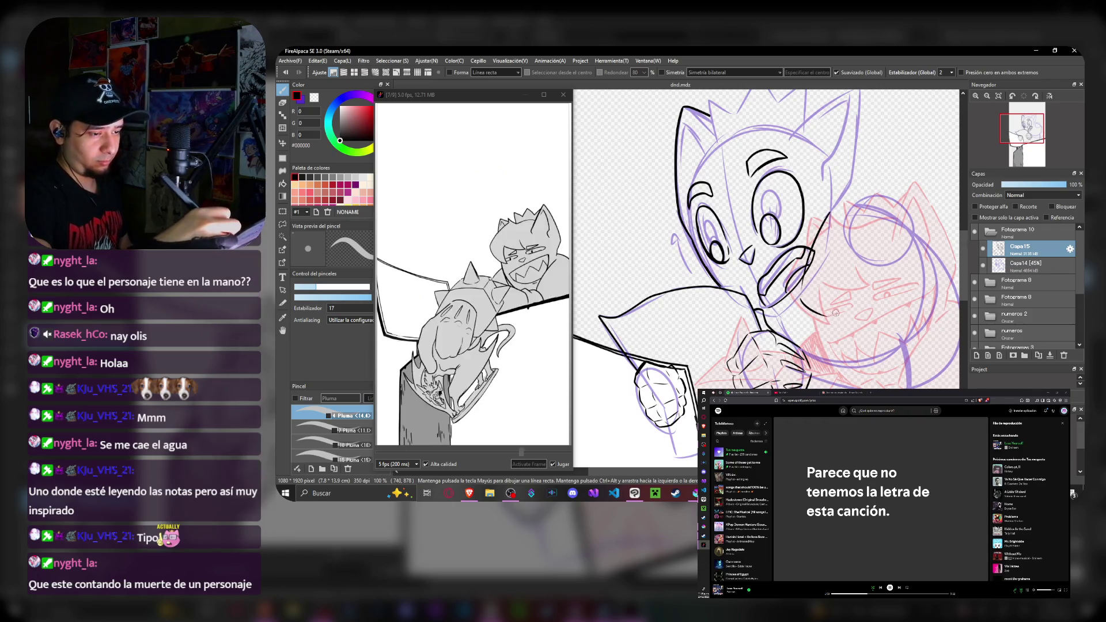
{"action": "mouse_move", "coordinate": [751, 118]}
{"action": "left_mouse_down"}
{"action": "mouse_move", "coordinate": [751, 161]}
{"action": "mouse_move", "coordinate": [646, 232]}
{"action": "mouse_move", "coordinate": [747, 245]}
{"action": "left_mouse_up"}
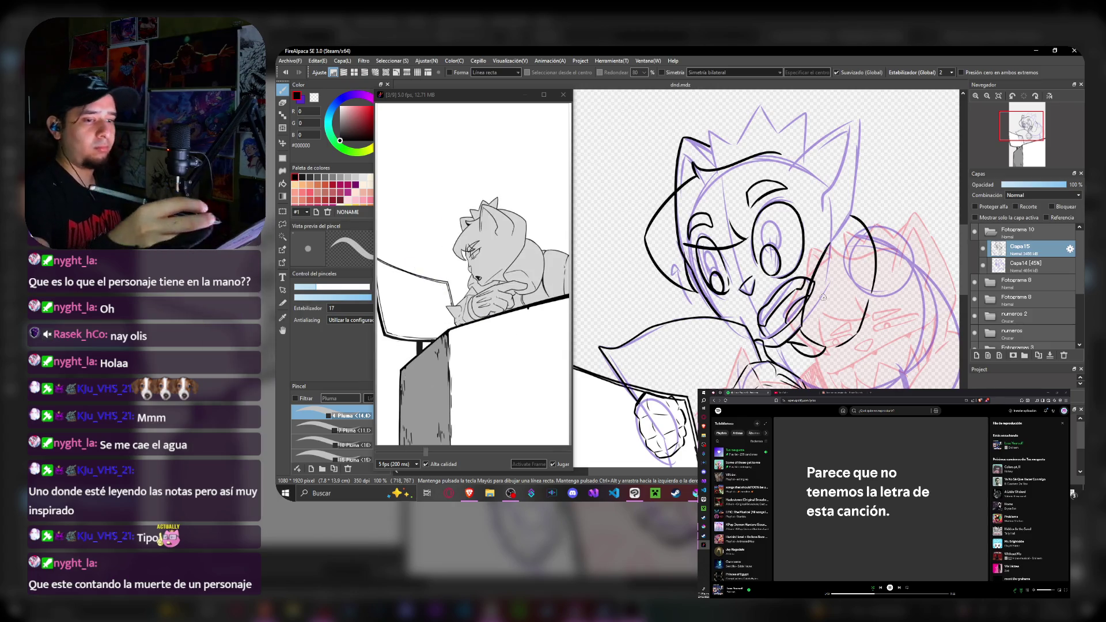
- Alternate eraser and pen to clean up and ink the crown spikes and ear
{"action": "key", "text": "e"}
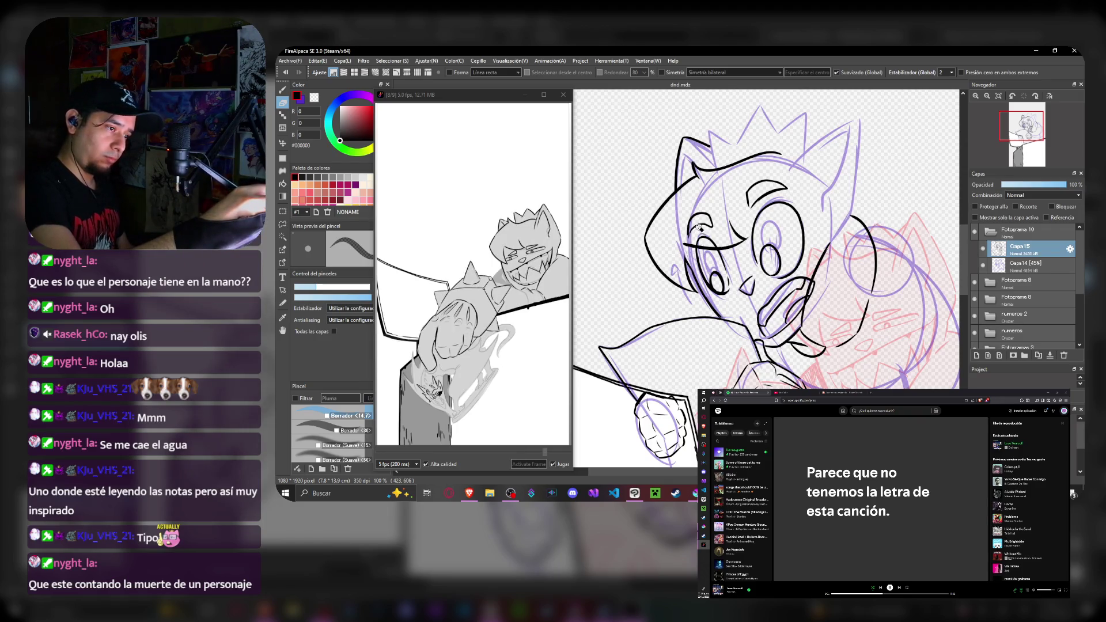
{"action": "key", "text": "b"}
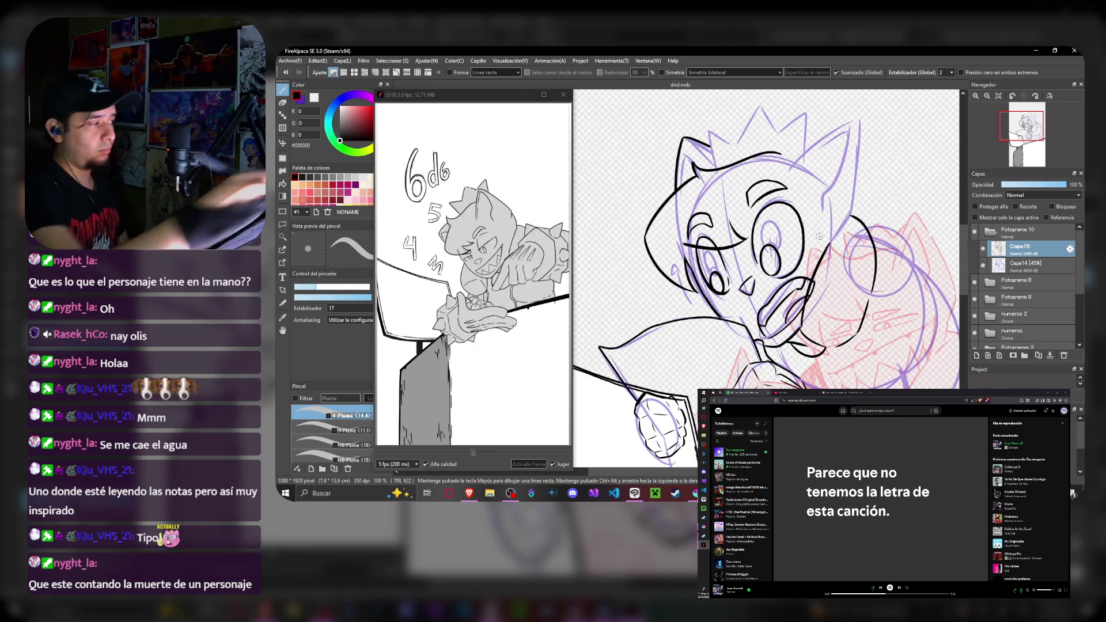
{"action": "key", "text": "e"}
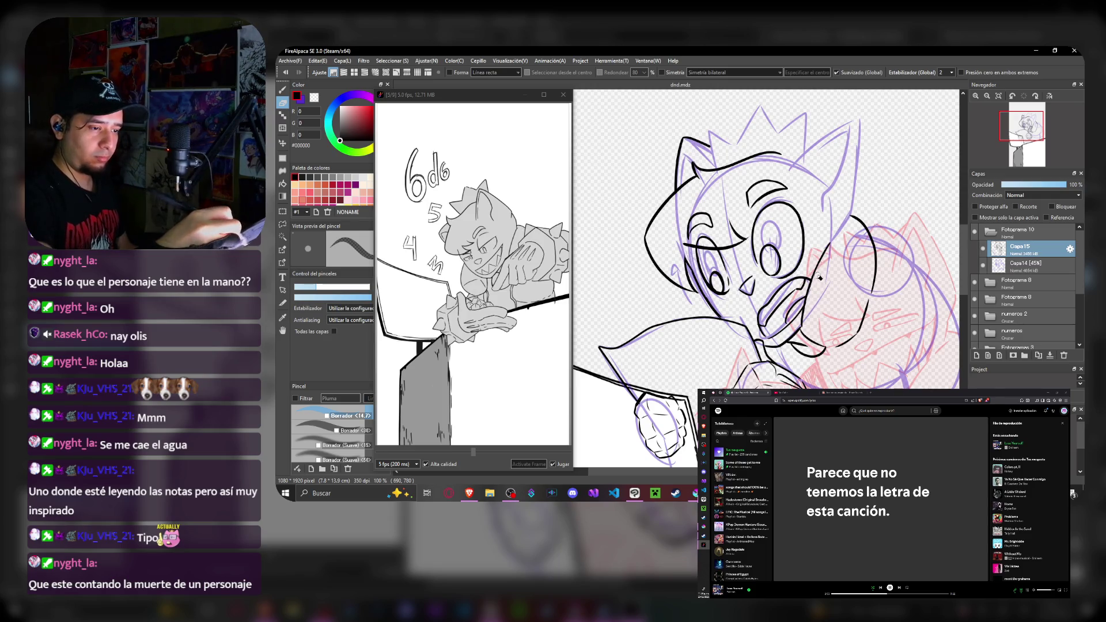
{"action": "key", "text": "b"}
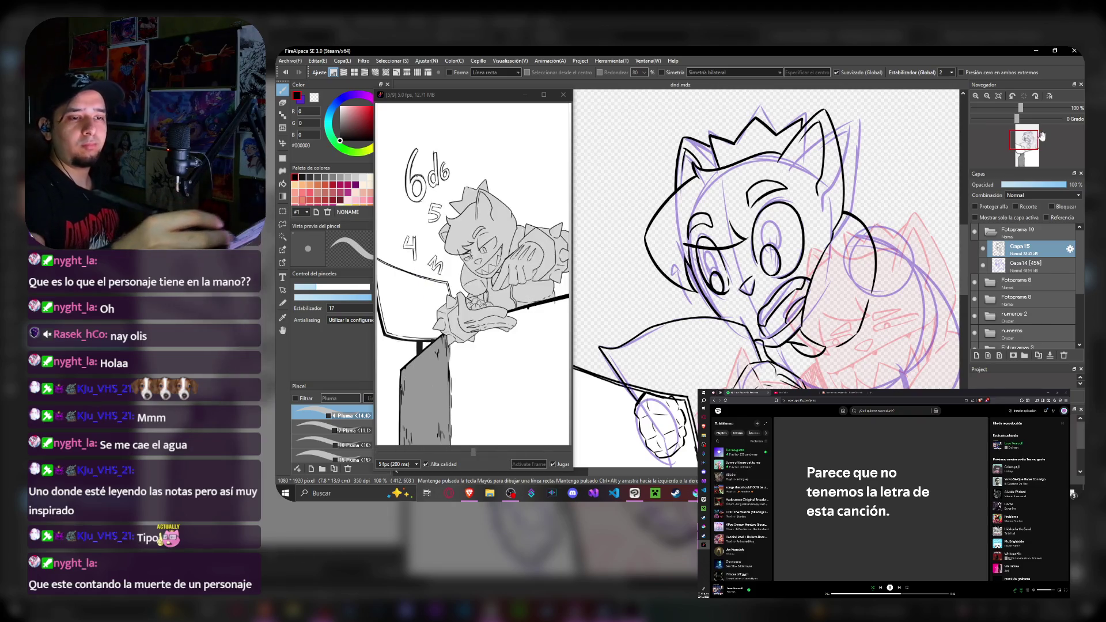
- Pan down in the Navigator to bring the fist into view for inking
{"action": "left_click_drag", "start_coordinate": [1044, 139], "coordinate": [1025, 141]}
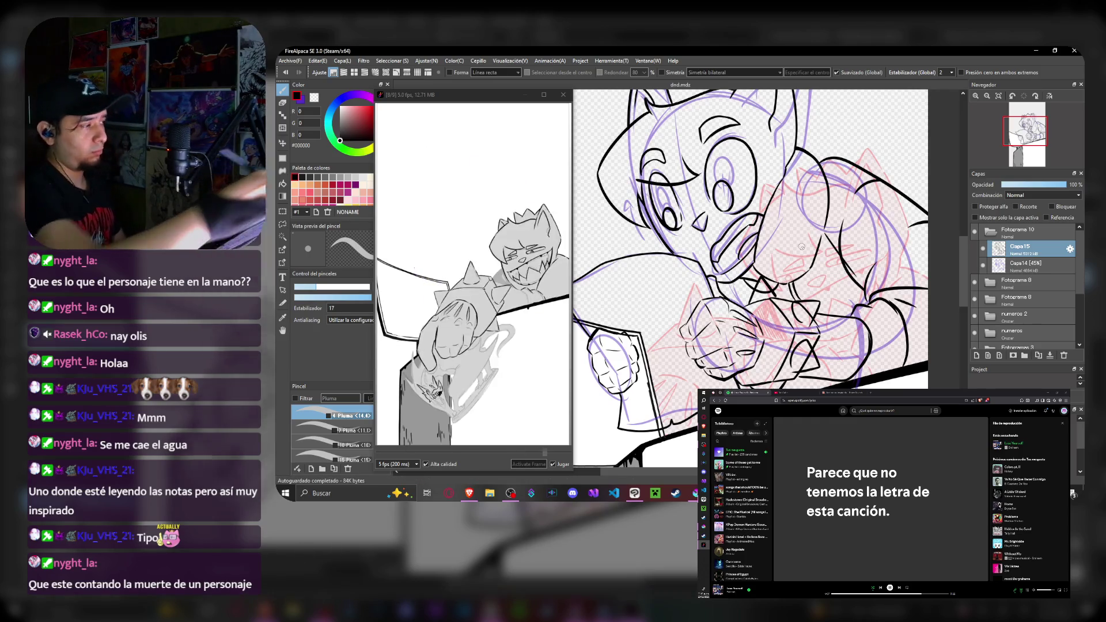
- Alternate eraser and pen to refine the face and fist lines
{"action": "key", "text": "e"}
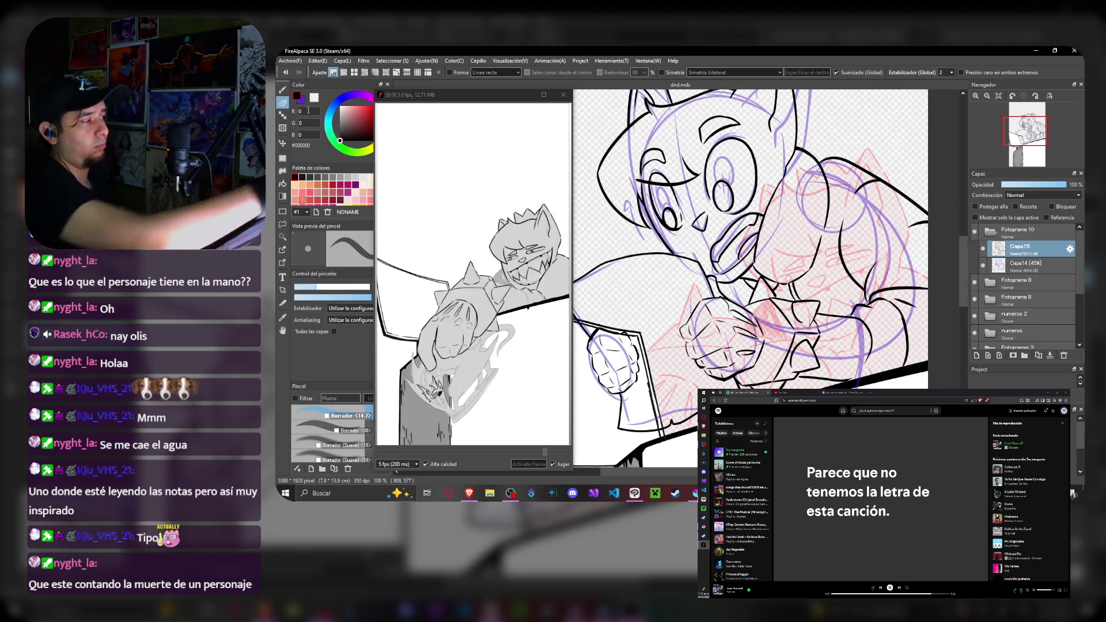
{"action": "key", "text": "b"}
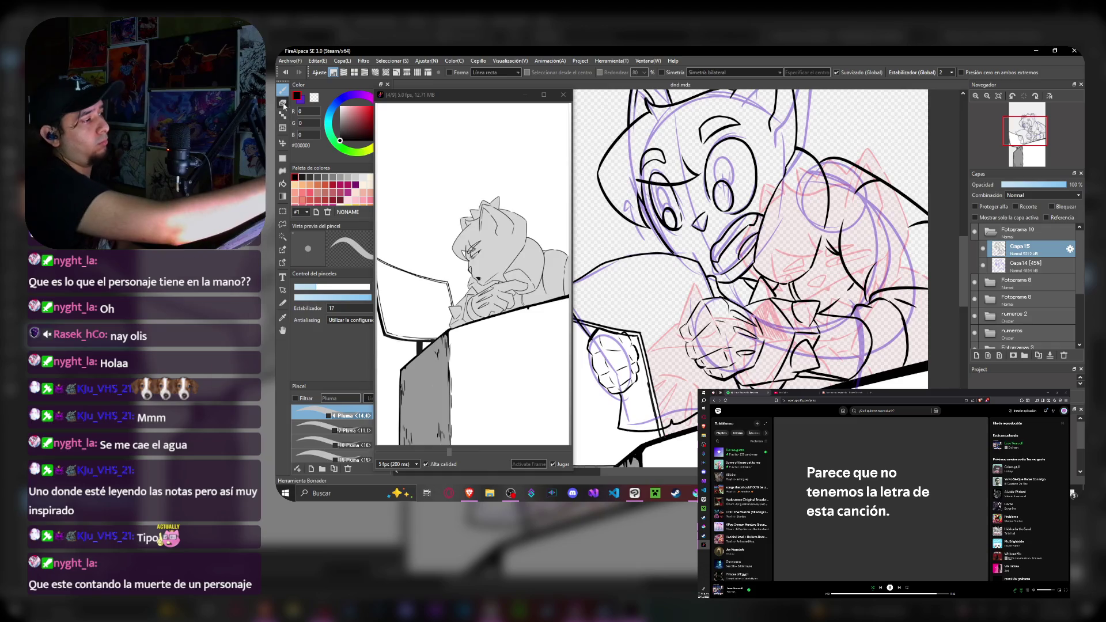
{"action": "key", "text": "e"}
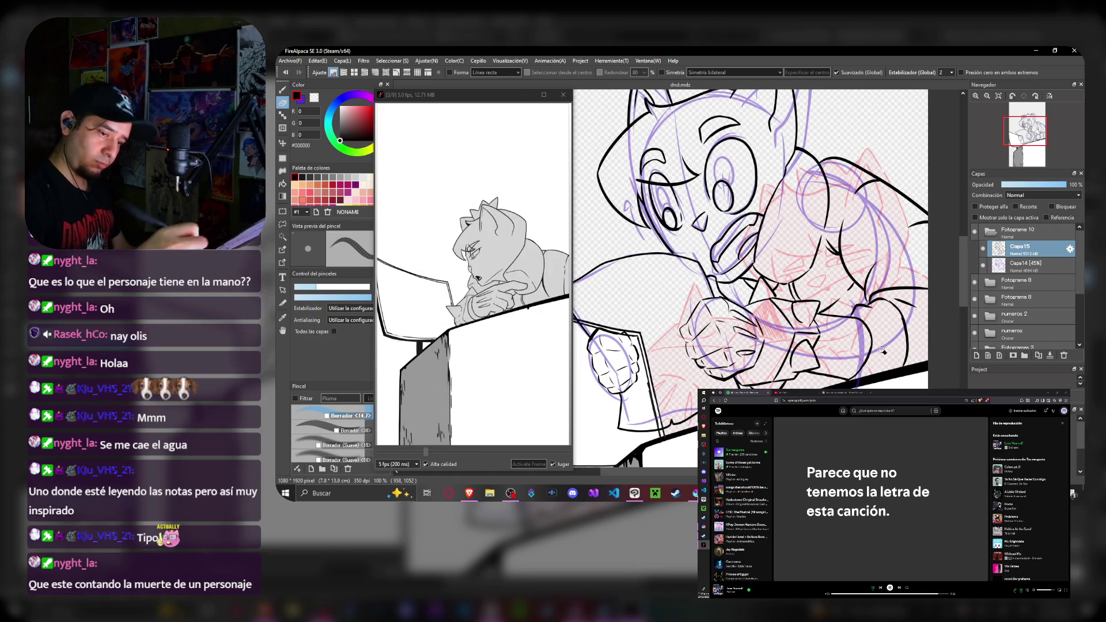
{"action": "key", "text": "b"}
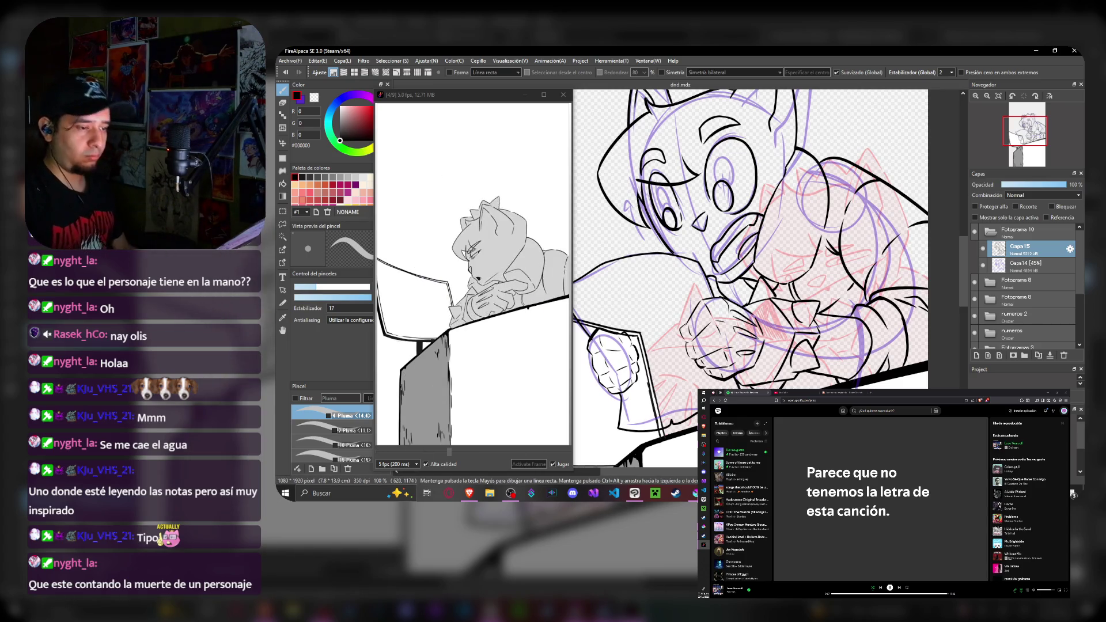
{"action": "scroll", "coordinate": [752, 260], "scroll_direction": "down", "scroll_amount": 3}
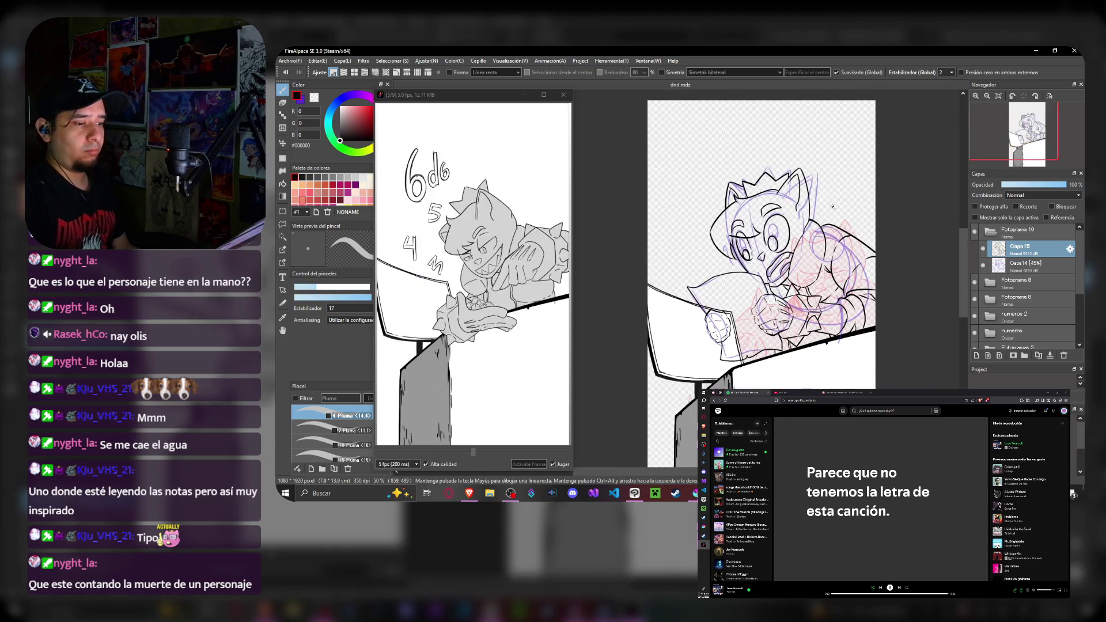
{"action": "scroll", "coordinate": [831, 204], "scroll_direction": "up", "scroll_amount": 2}
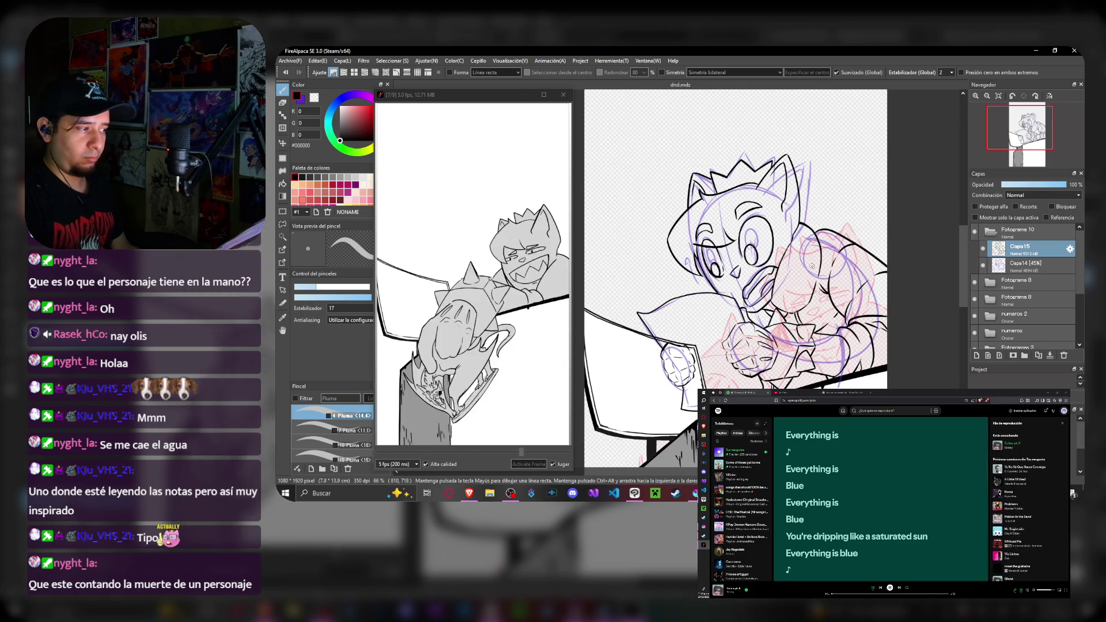
- Hide the purple rough sketch layer and adjust the canvas view
{"action": "left_click", "coordinate": [983, 268]}
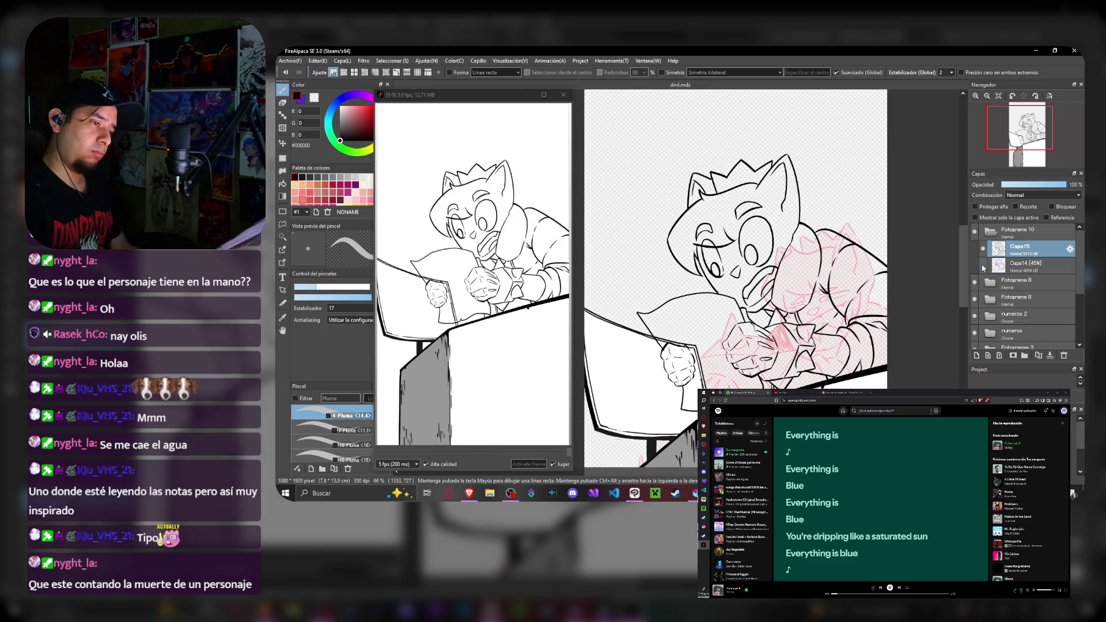
{"action": "key", "text": "ctrl+z"}
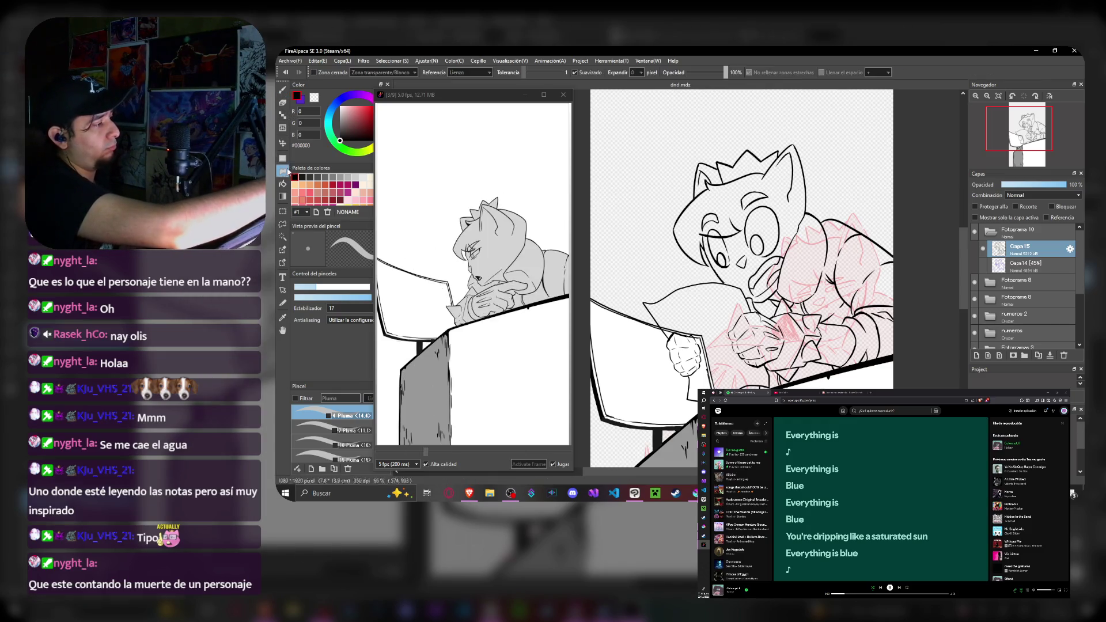
- Select and transform the hand drawing, shifting it slightly left
{"action": "left_click", "coordinate": [282, 224]}
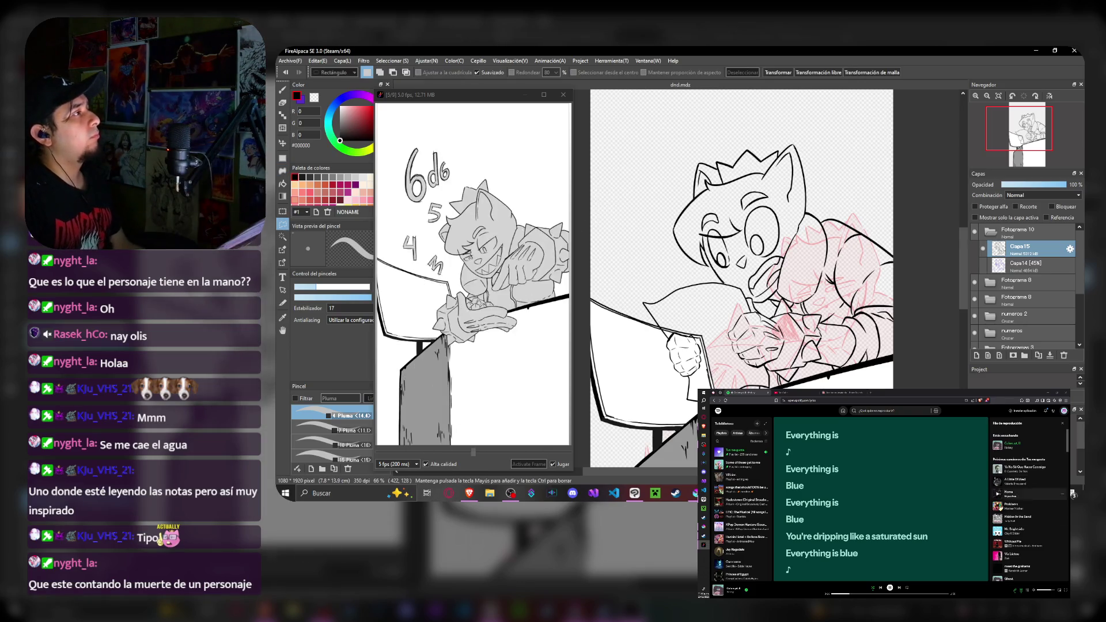
{"action": "left_click", "coordinate": [1073, 493]}
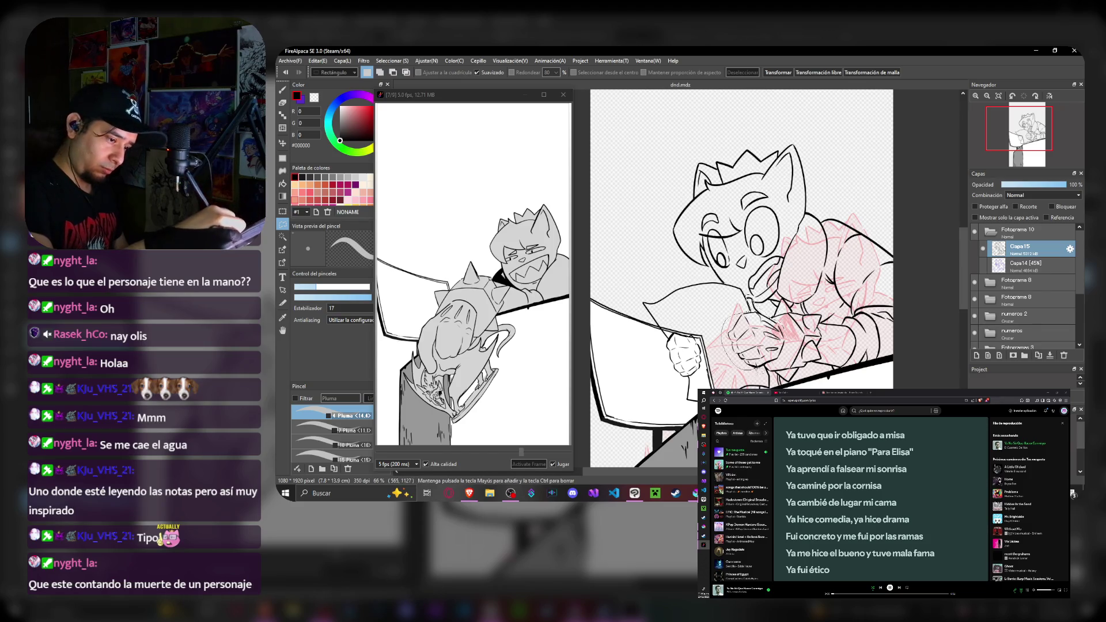
{"action": "key", "text": "ctrl+t"}
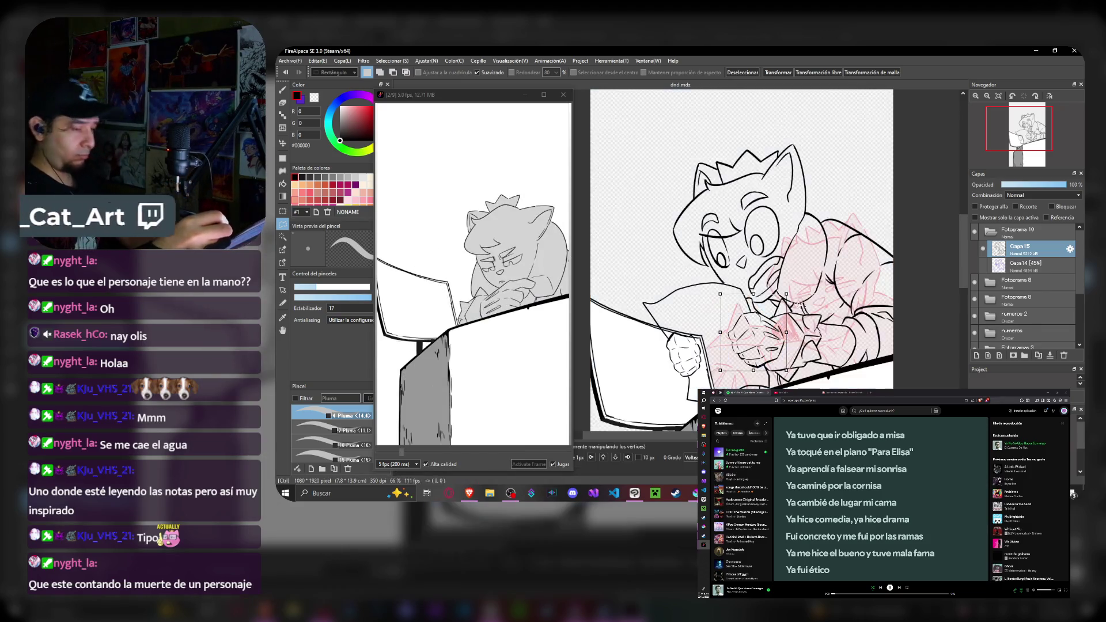
{"action": "left_click_drag", "start_coordinate": [788, 293], "coordinate": [790, 290]}
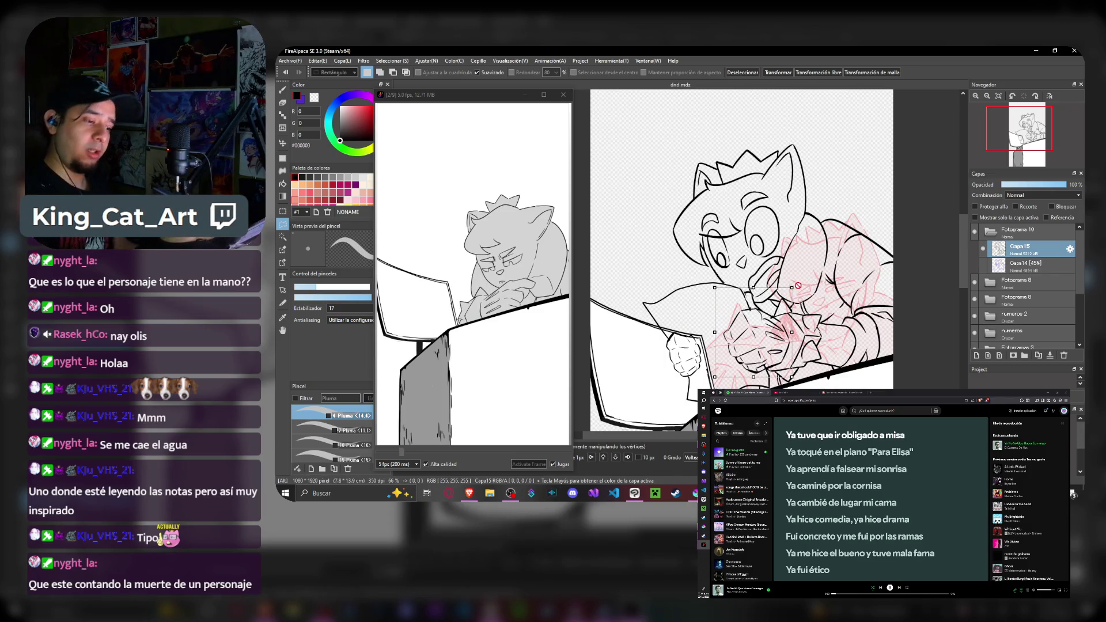
{"action": "key", "text": "Return"}
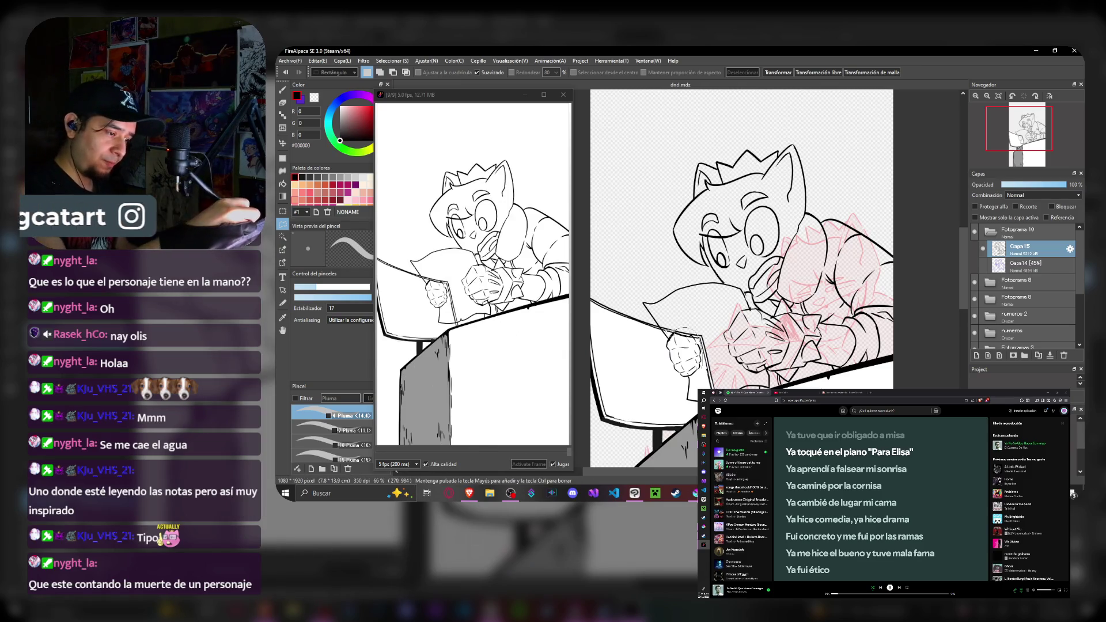
- Select the small lower-left hand and enlarge and tilt it slightly
{"action": "left_click_drag", "start_coordinate": [657, 329], "coordinate": [705, 381]}
{"action": "key", "text": "ctrl+t"}
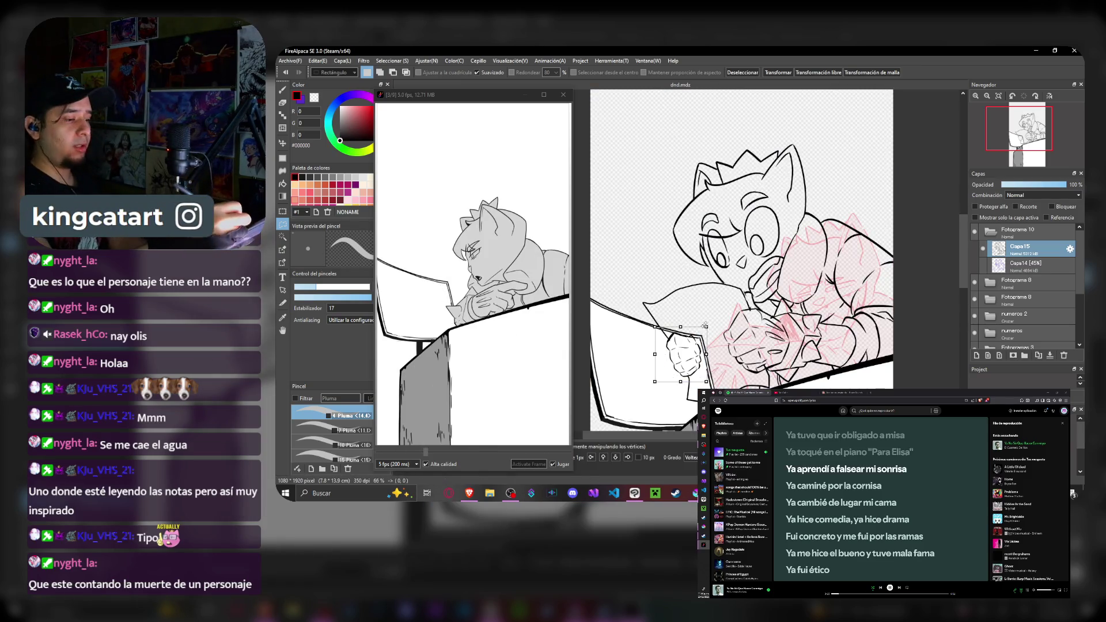
{"action": "left_click_drag", "start_coordinate": [704, 327], "coordinate": [711, 320]}
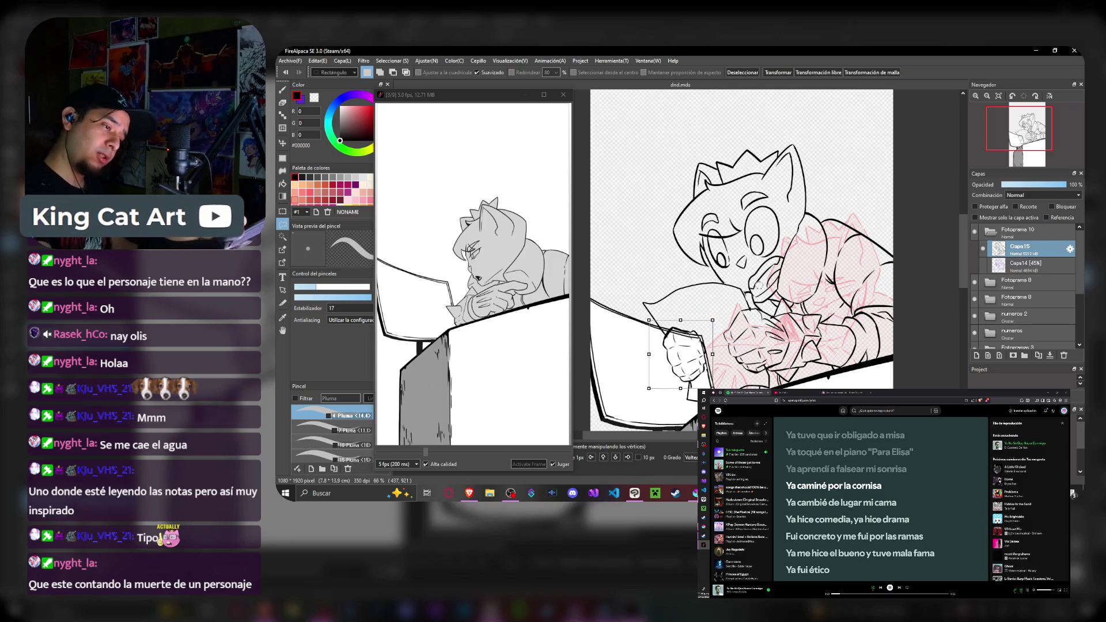
{"action": "key", "text": "Return"}
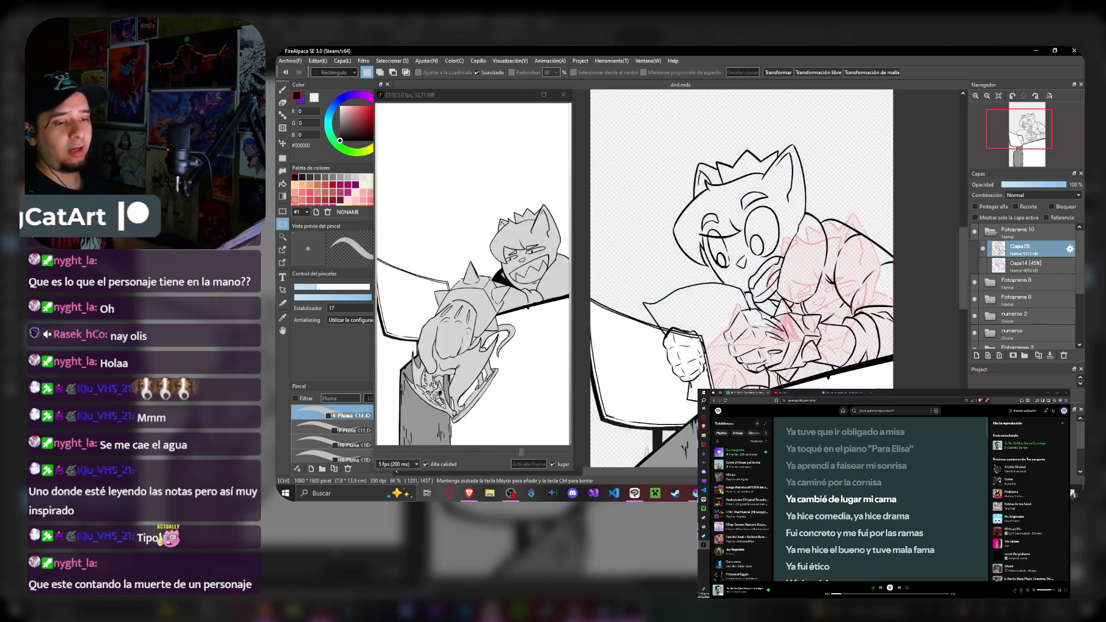
- Touch up the fist lines with eraser and pen, then make Capa14 active on another frame
{"action": "key", "text": "e"}
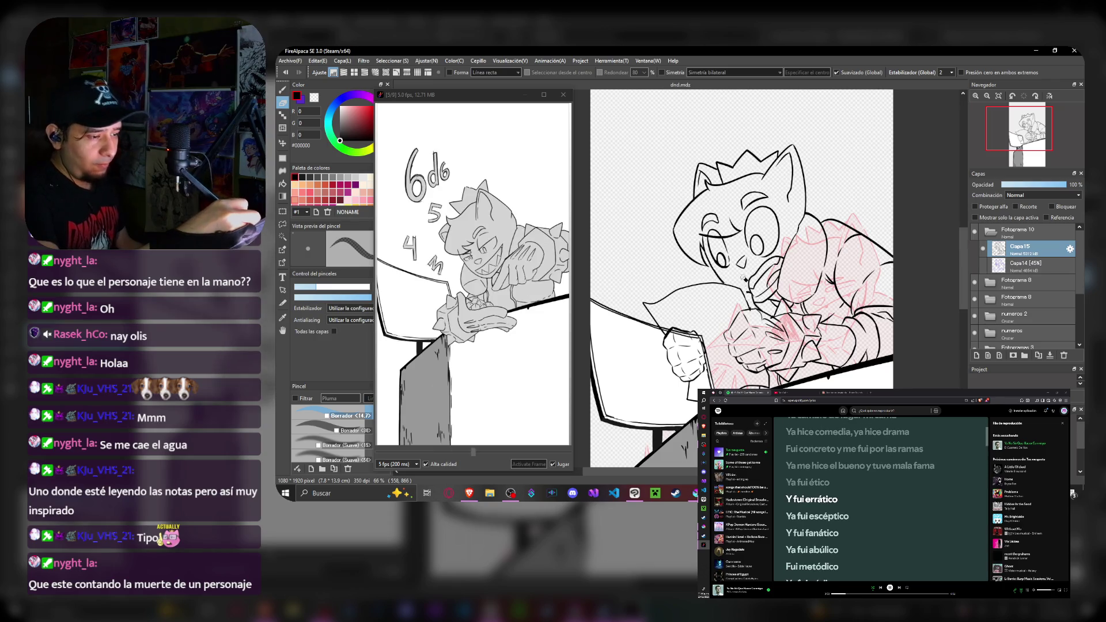
{"action": "key", "text": "b"}
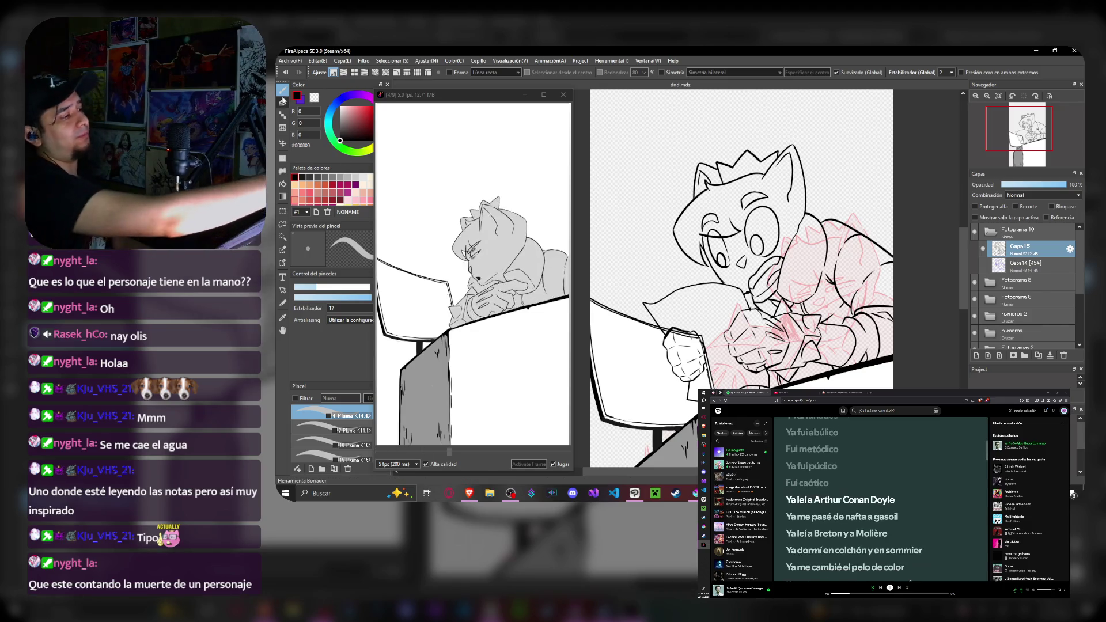
{"action": "key", "text": "e"}
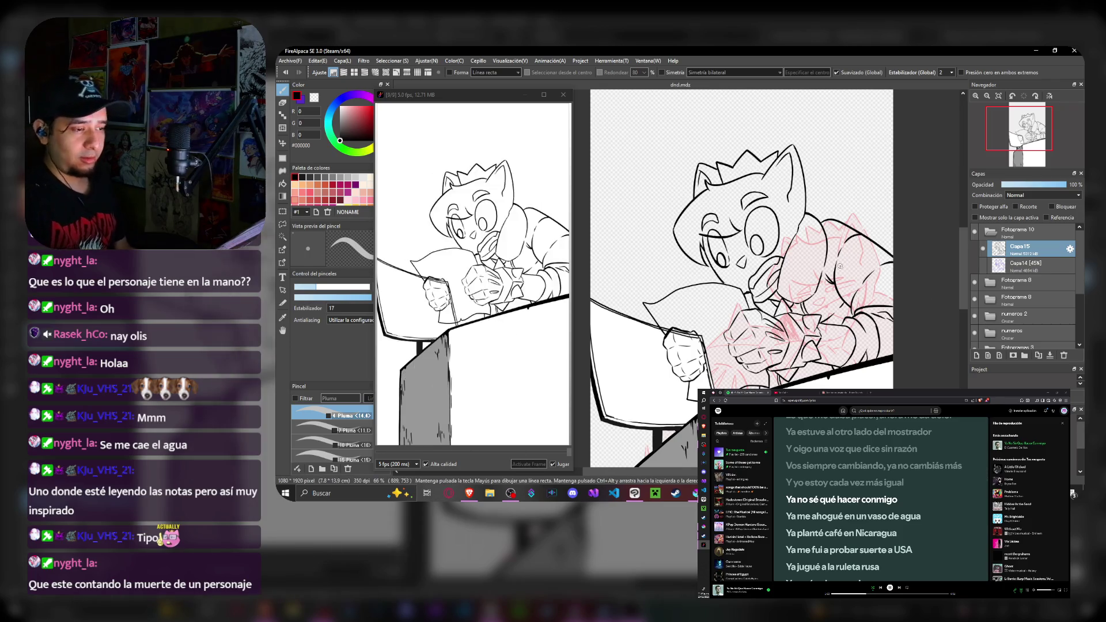
{"action": "left_click", "coordinate": [1003, 233]}
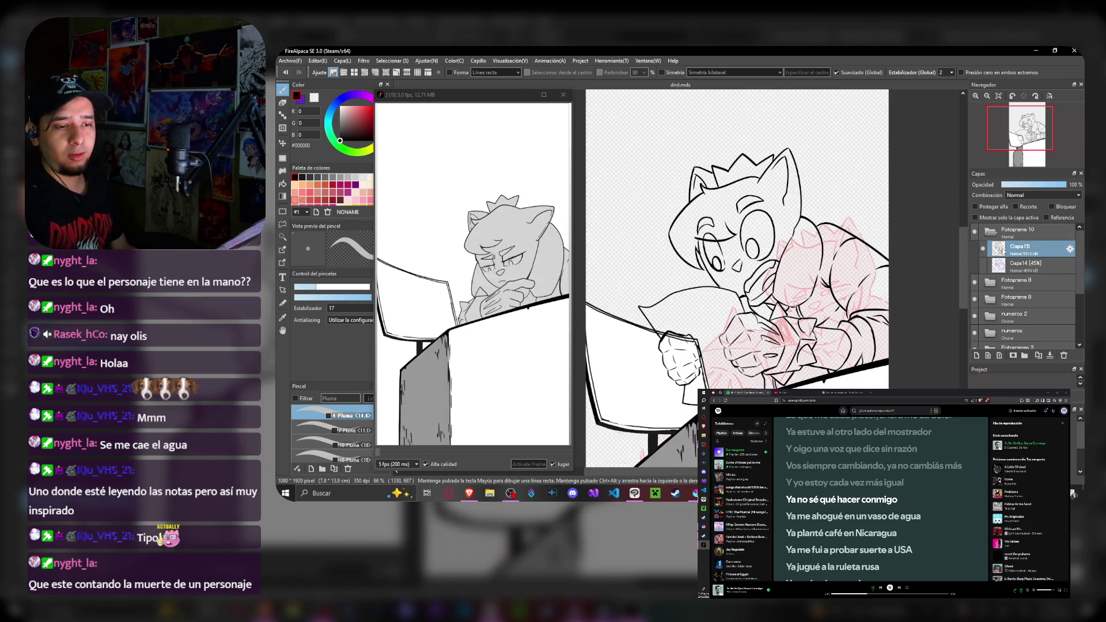
{"action": "left_click", "coordinate": [1024, 264]}
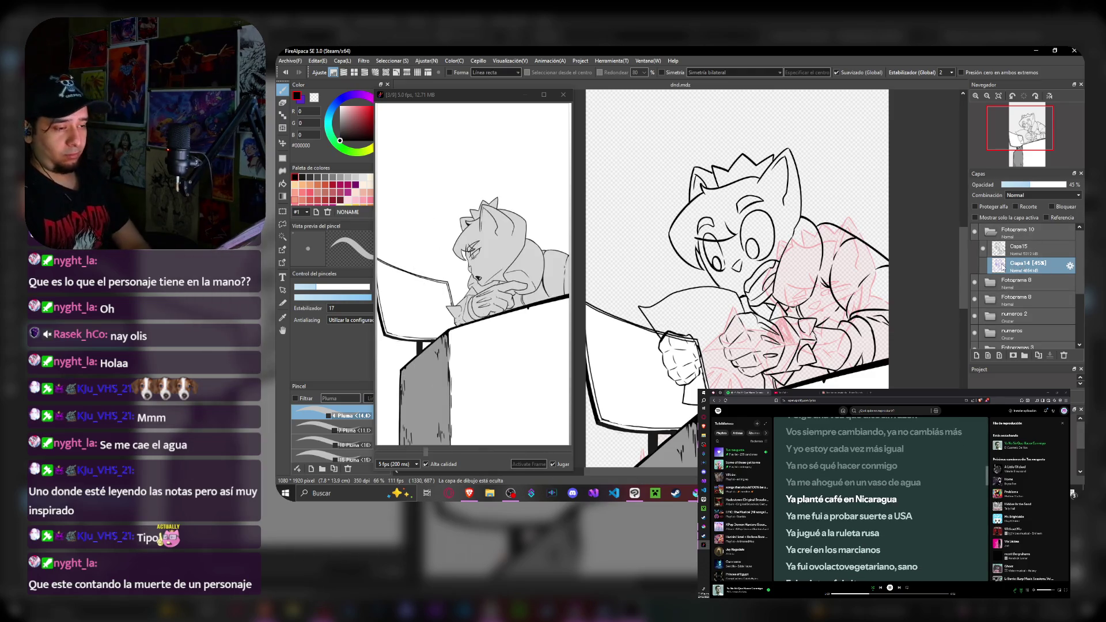
- Check Capa14's layer properties and cancel without changes
{"action": "double_click", "coordinate": [1024, 263]}
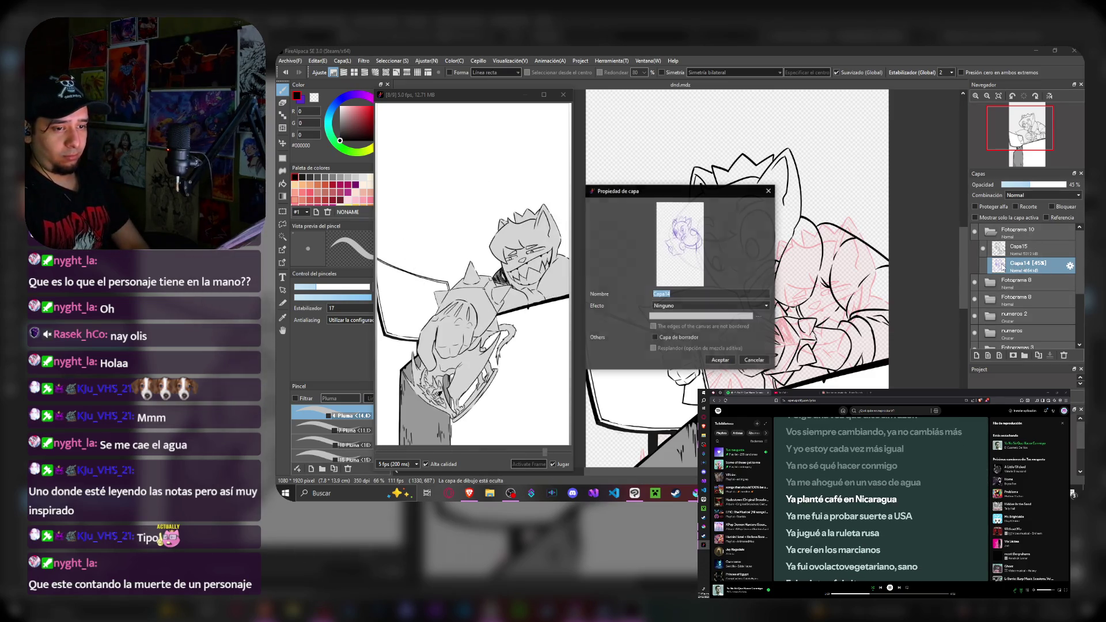
{"action": "left_click", "coordinate": [755, 360]}
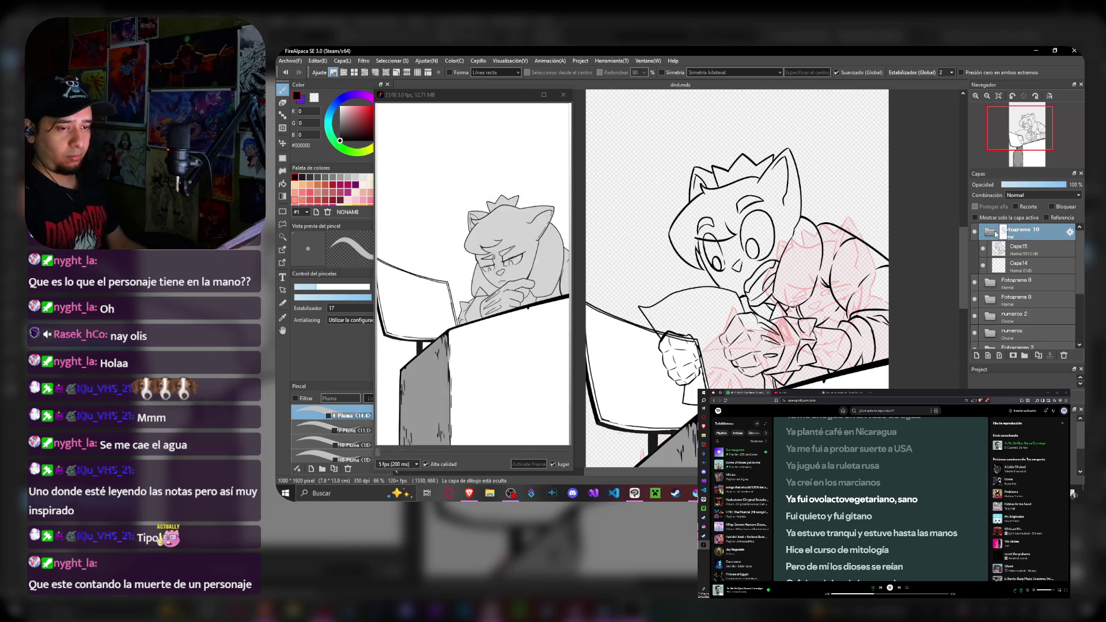
- Paste the frame's layers as a new folder and clear the old ink from its Capa15
{"action": "key", "text": "ctrl+v"}
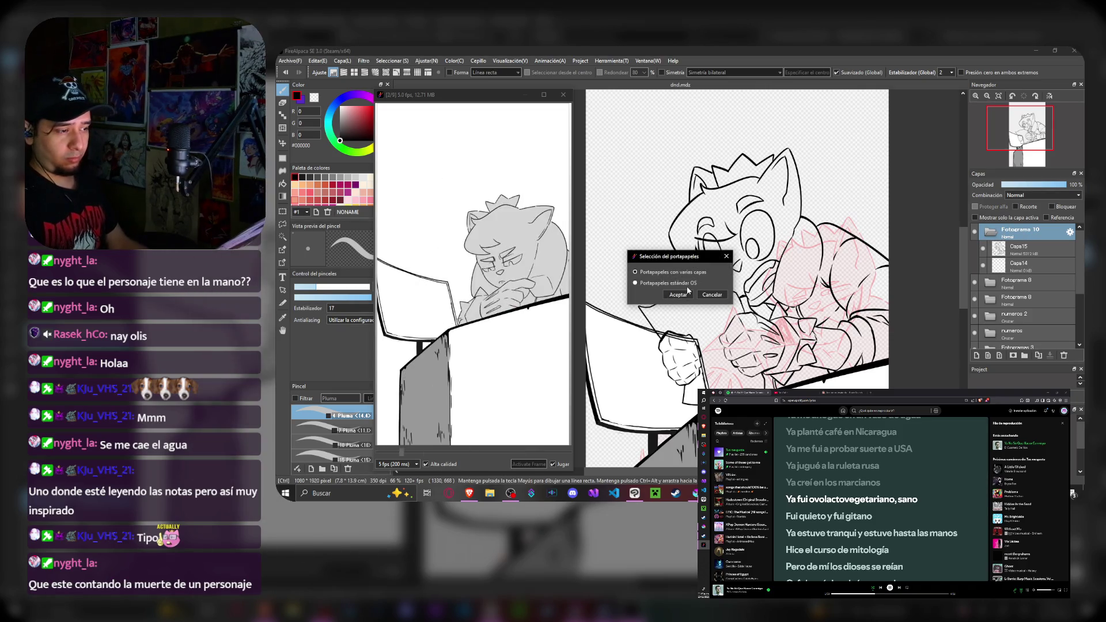
{"action": "left_click", "coordinate": [680, 295]}
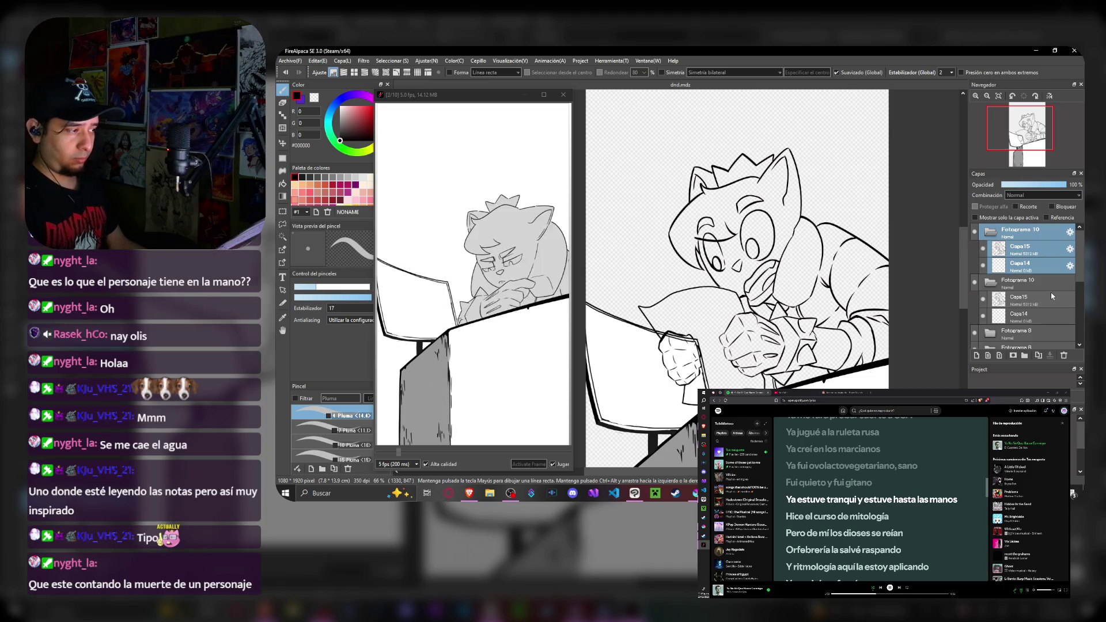
{"action": "left_click", "coordinate": [1030, 251]}
{"action": "key", "text": "Delete"}
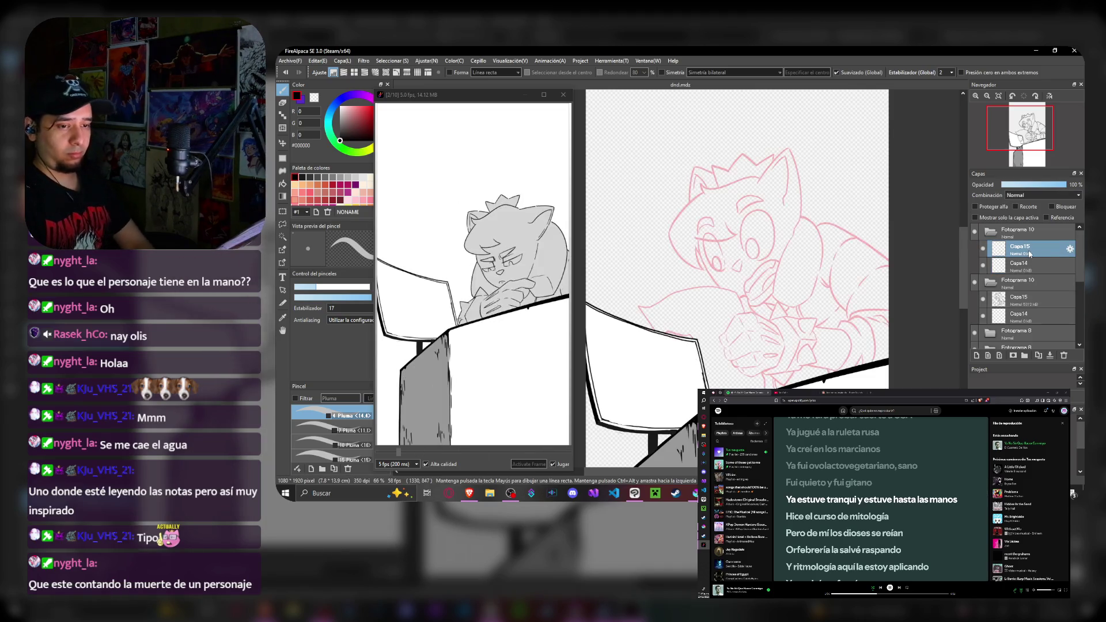
{"action": "scroll", "coordinate": [733, 218], "scroll_direction": "up", "scroll_amount": 3}
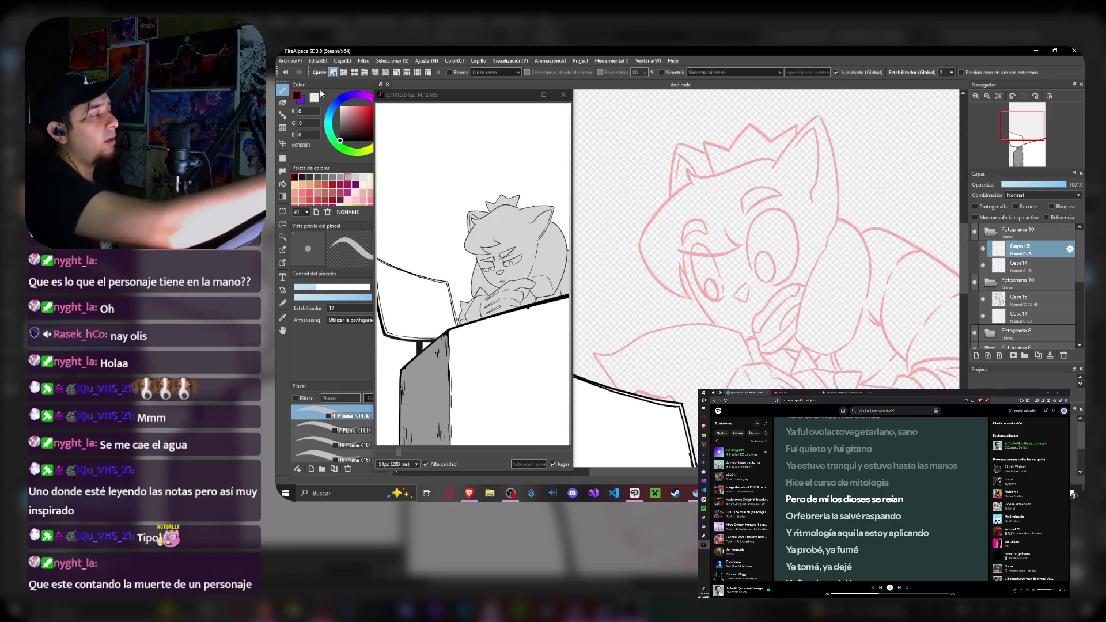
- Ink the two oval eyes, the right lid and the small nose, undoing strokes that miss
{"action": "left_click_drag", "start_coordinate": [708, 260], "coordinate": [709, 261]}
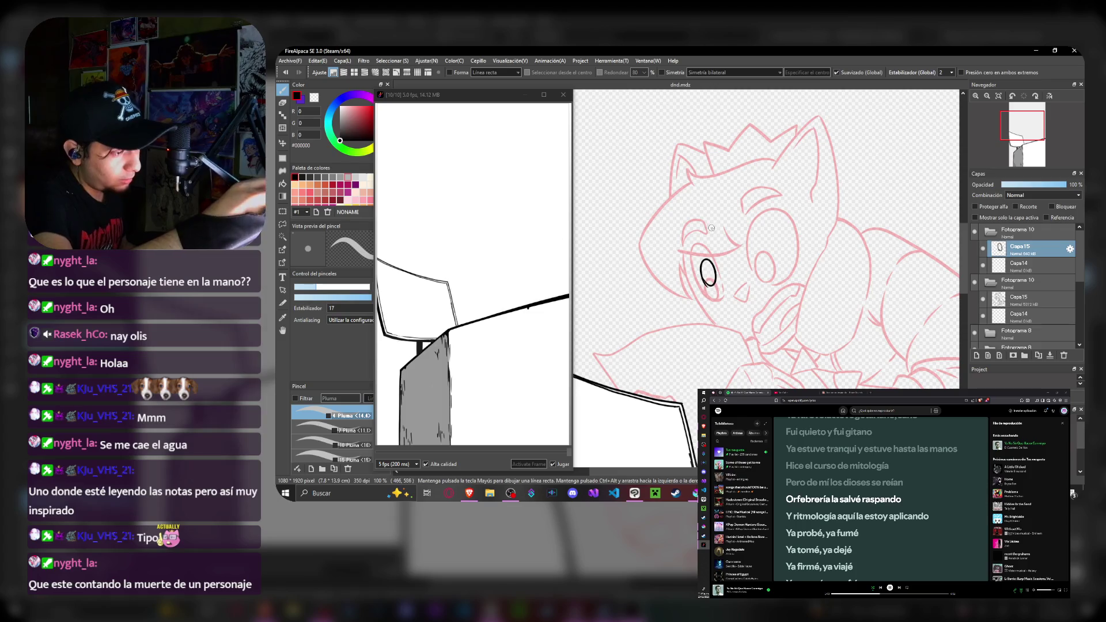
{"action": "key", "text": "ctrl+z"}
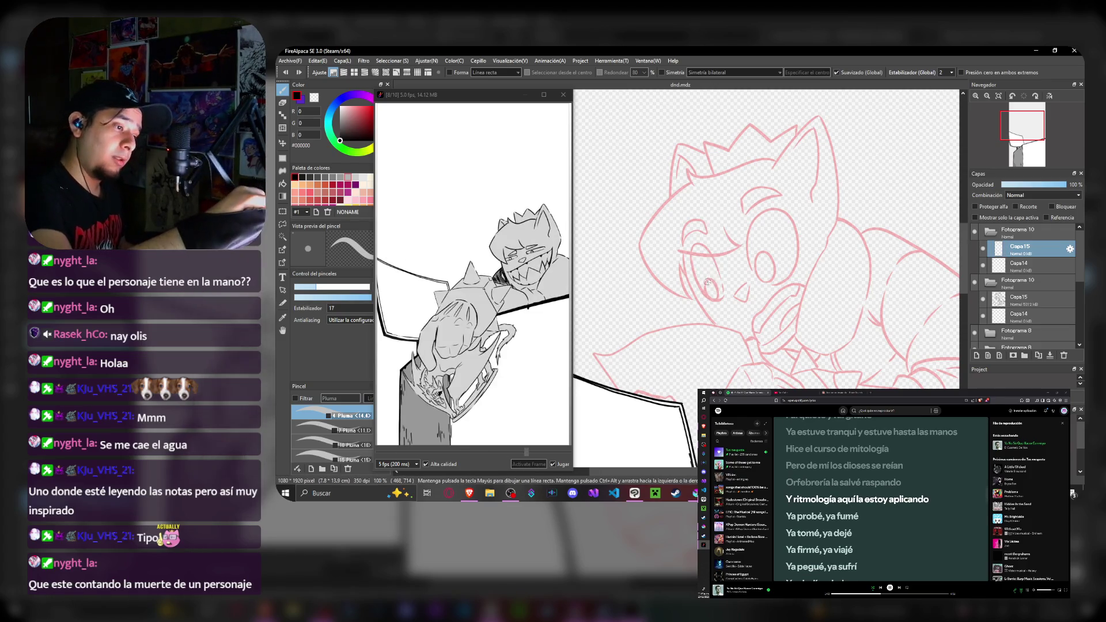
{"action": "left_click_drag", "start_coordinate": [767, 236], "coordinate": [749, 243]}
{"action": "key", "text": "ctrl+z"}
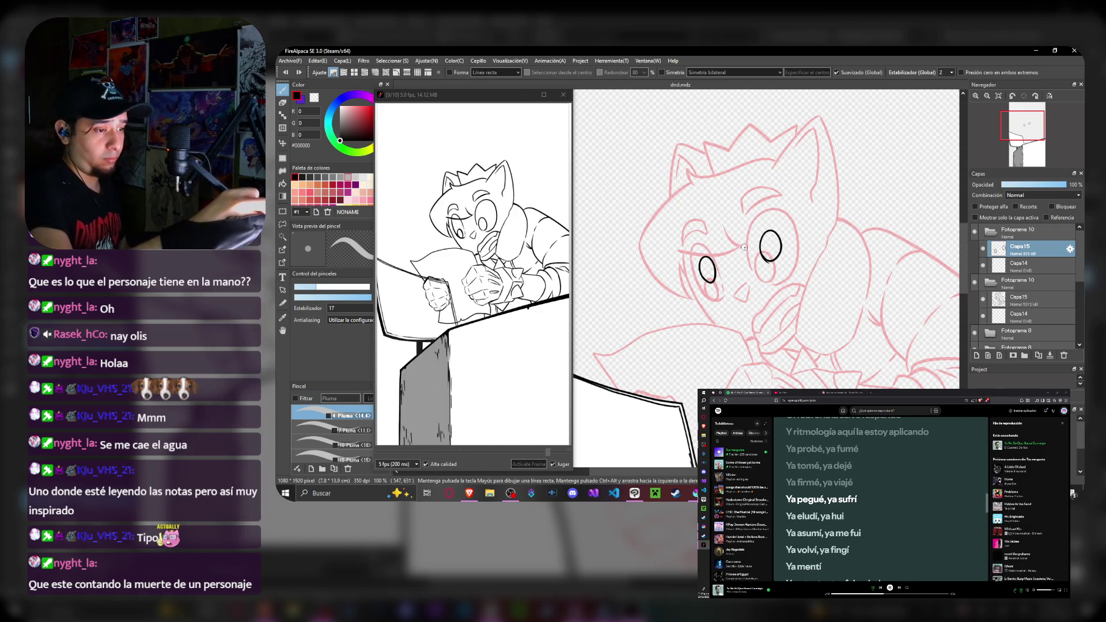
{"action": "left_click_drag", "start_coordinate": [765, 251], "coordinate": [769, 273]}
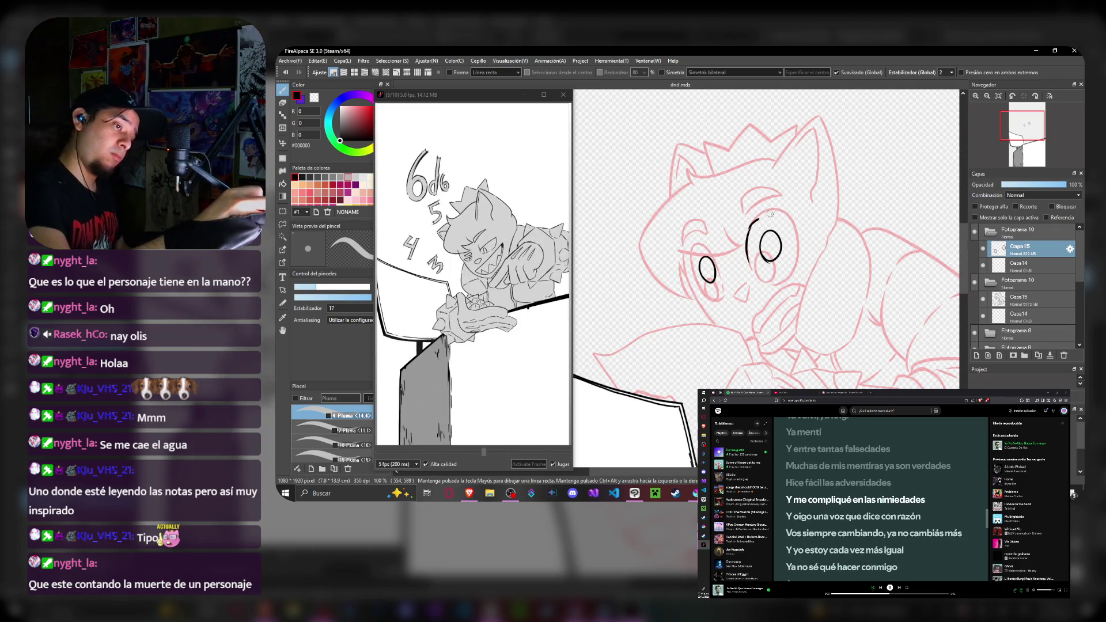
{"action": "left_click_drag", "start_coordinate": [745, 230], "coordinate": [802, 231]}
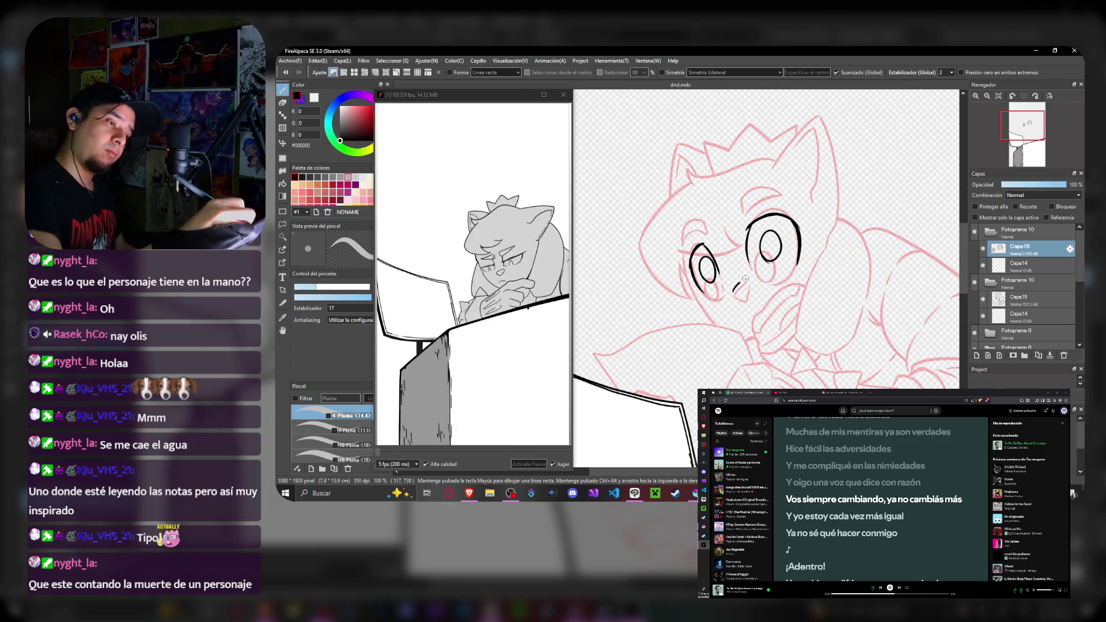
{"action": "left_click_drag", "start_coordinate": [748, 295], "coordinate": [743, 288]}
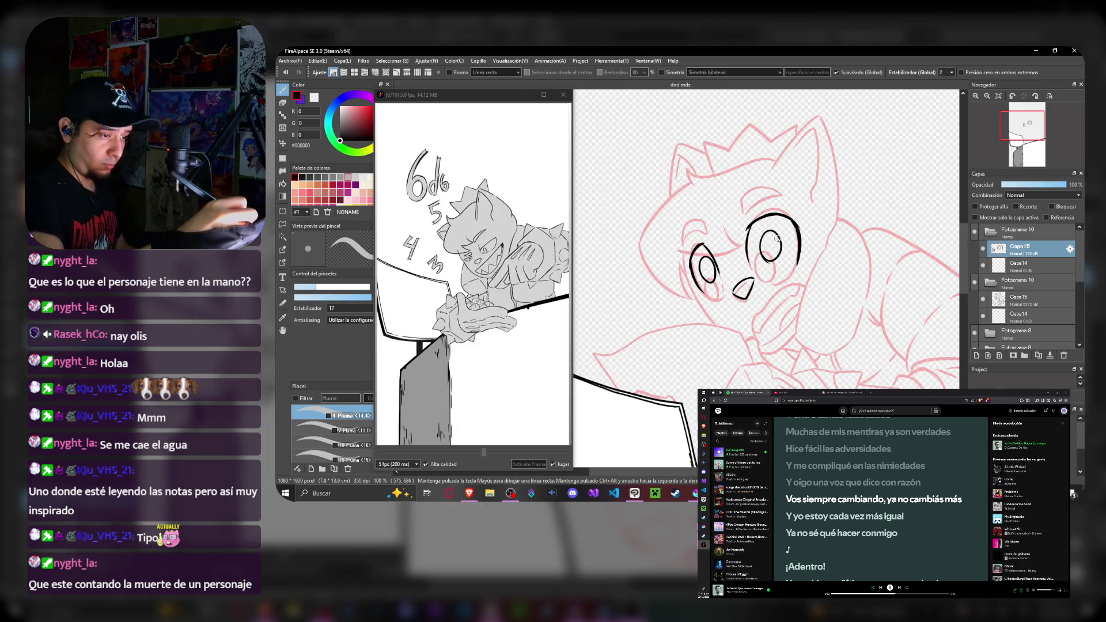
- Ink the hairline, left cheek, both brows and the jaw line
{"action": "left_click_drag", "start_coordinate": [776, 161], "coordinate": [689, 171]}
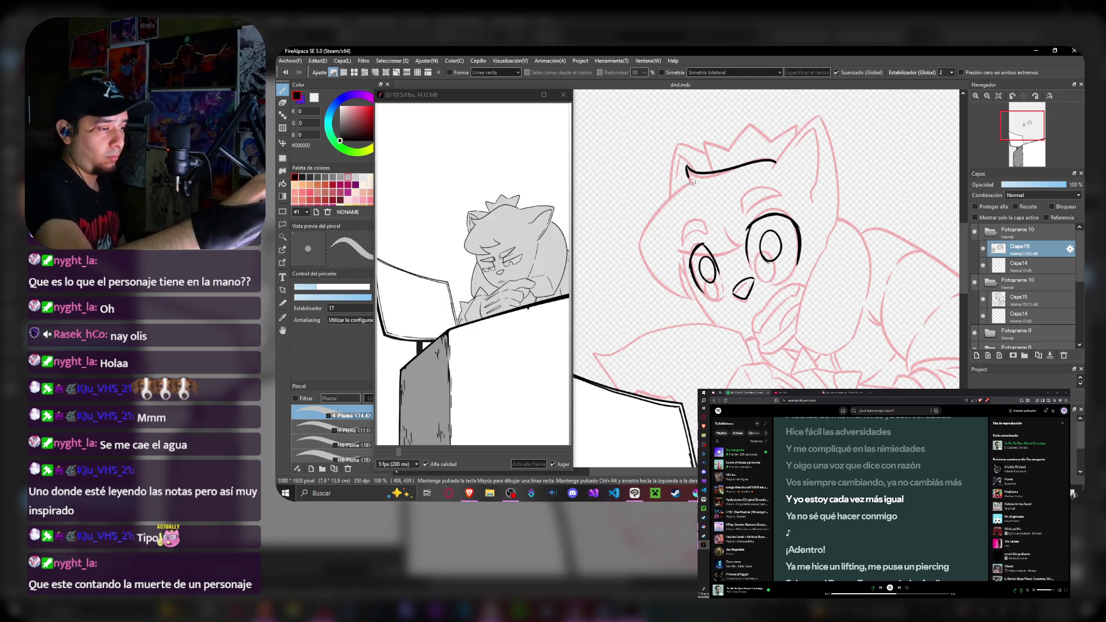
{"action": "left_click_drag", "start_coordinate": [643, 246], "coordinate": [698, 294]}
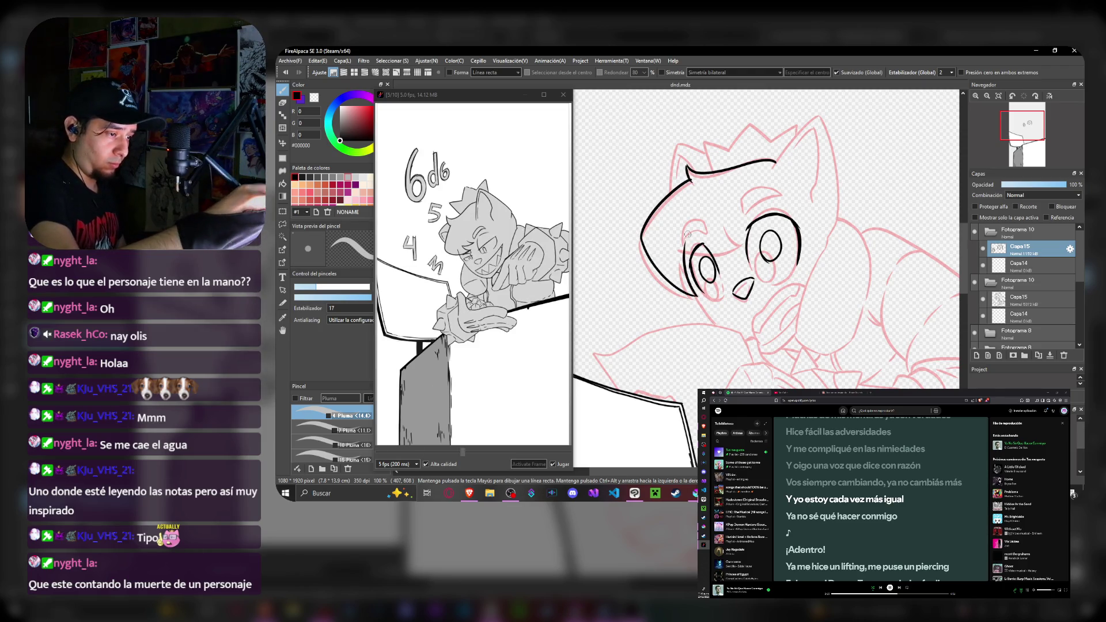
{"action": "mouse_move", "coordinate": [745, 244]}
{"action": "left_mouse_down"}
{"action": "mouse_move", "coordinate": [725, 223]}
{"action": "mouse_move", "coordinate": [677, 243]}
{"action": "left_mouse_up"}
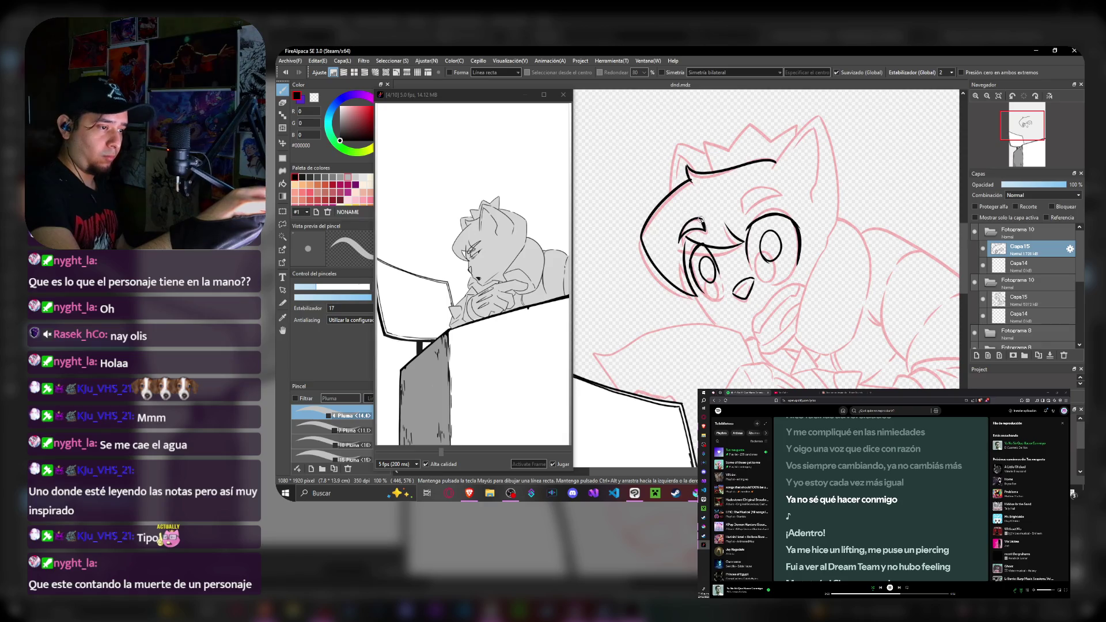
{"action": "left_click_drag", "start_coordinate": [780, 192], "coordinate": [739, 211]}
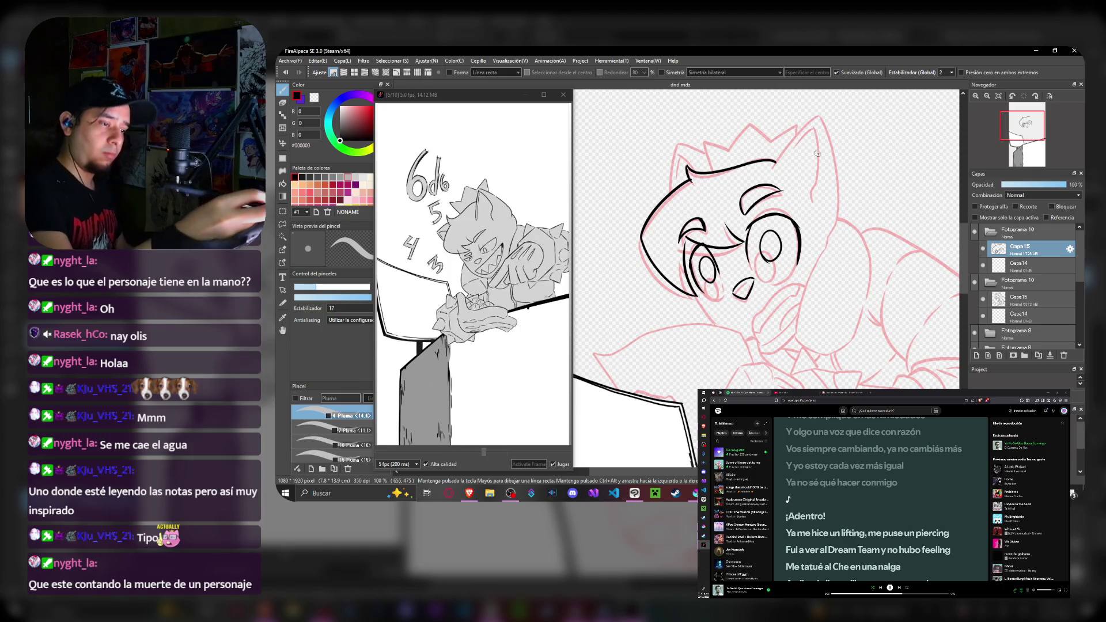
{"action": "left_click_drag", "start_coordinate": [691, 293], "coordinate": [719, 327]}
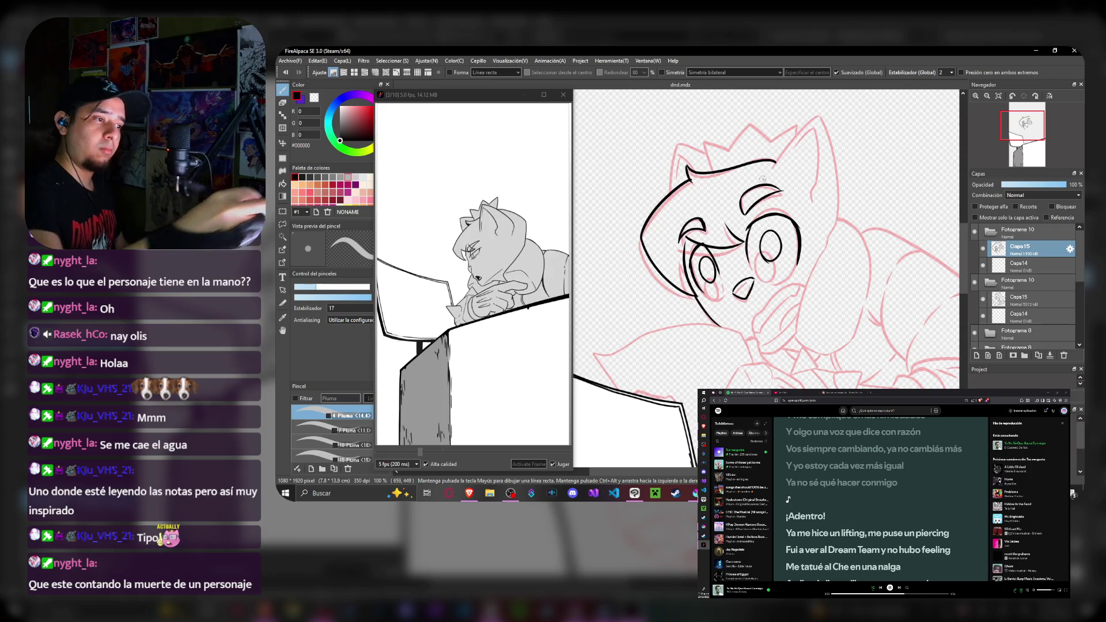
- Ink the left side of the head, the top hair spike and a stroke by the right ear
{"action": "left_click_drag", "start_coordinate": [667, 195], "coordinate": [681, 144]}
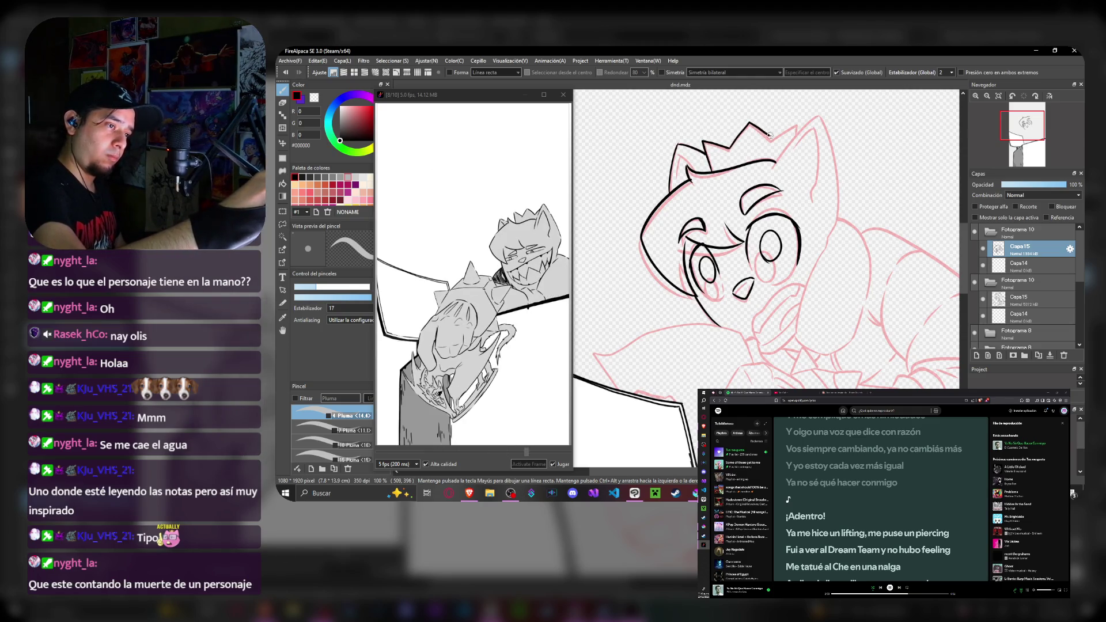
{"action": "left_click_drag", "start_coordinate": [734, 138], "coordinate": [808, 120]}
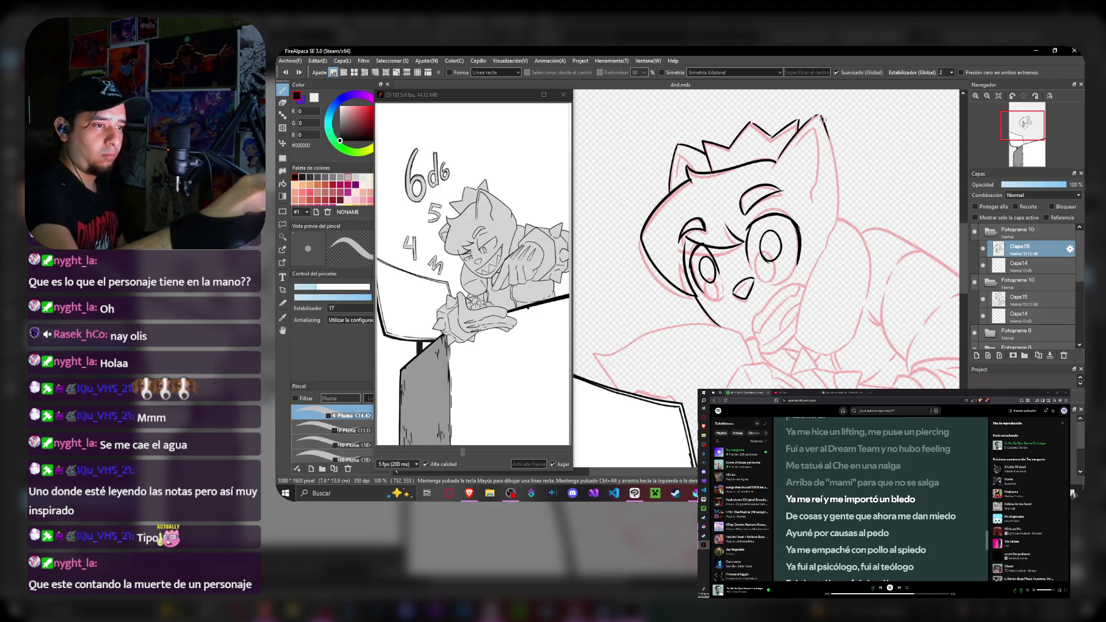
{"action": "left_click_drag", "start_coordinate": [837, 177], "coordinate": [838, 207]}
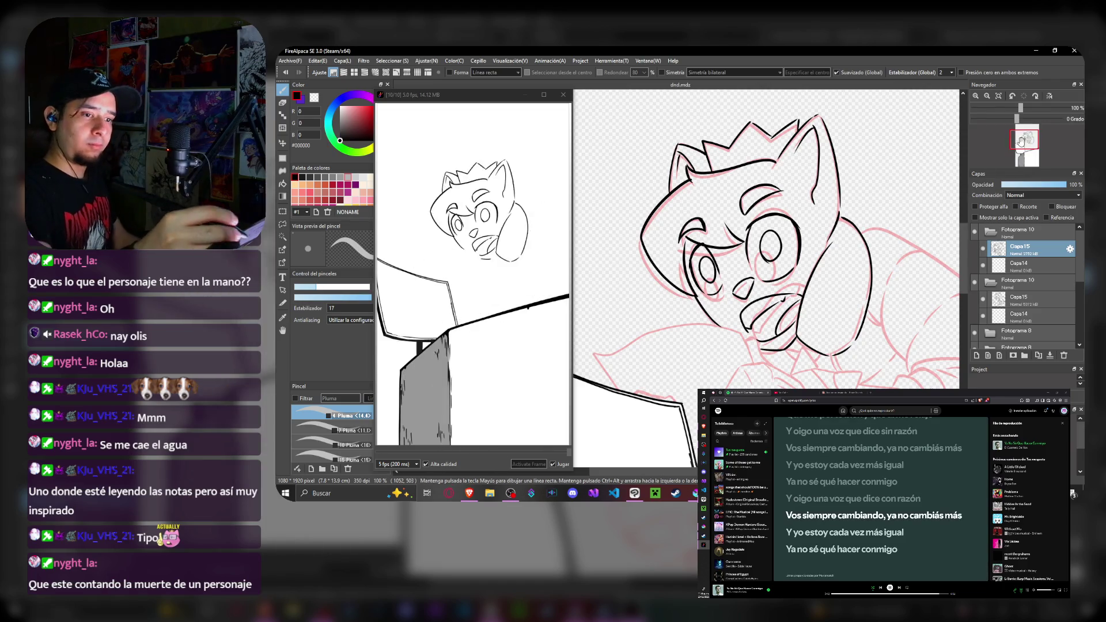
{"action": "scroll", "coordinate": [947, 273], "scroll_direction": "up", "scroll_amount": 2}
- Pan down to the fist and ink its outline in black
{"action": "left_click_drag", "start_coordinate": [692, 390], "coordinate": [741, 269]}
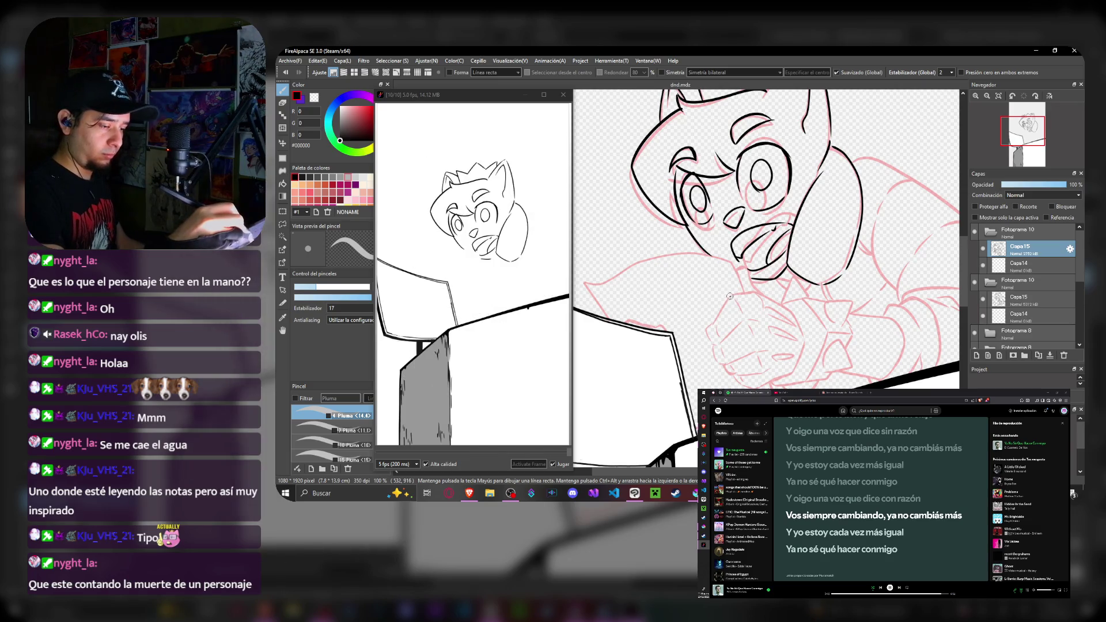
{"action": "left_click_drag", "start_coordinate": [725, 335], "coordinate": [735, 360]}
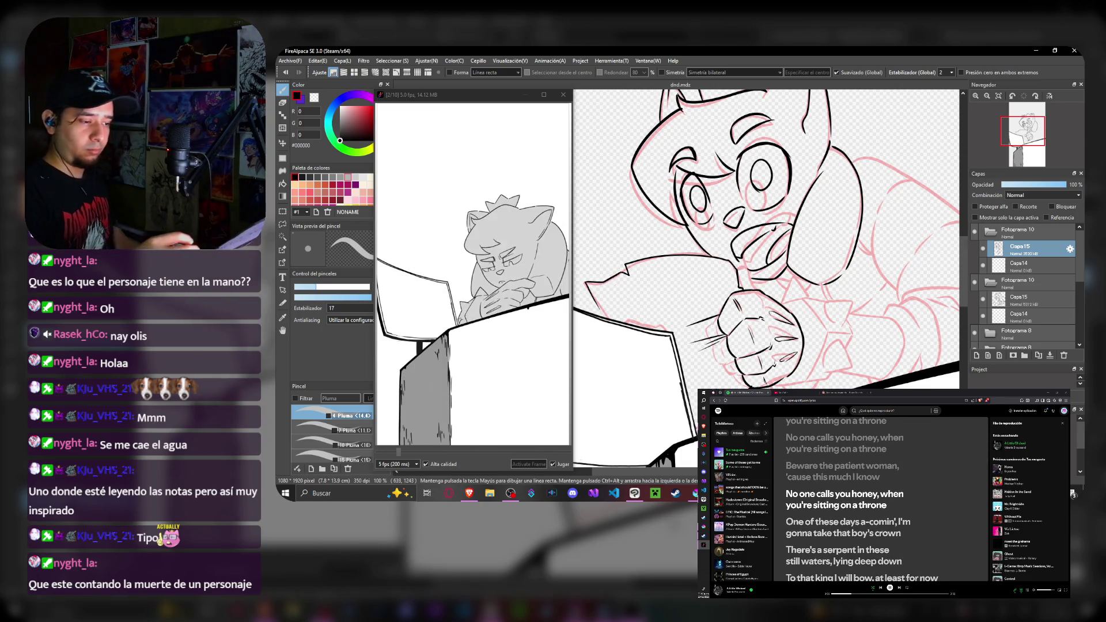
- Pan the canvas over the fist and lower hand while inking their details in black
{"action": "left_click_drag", "start_coordinate": [761, 259], "coordinate": [817, 259]}
{"action": "scroll", "coordinate": [778, 243], "scroll_direction": "up", "scroll_amount": 2}
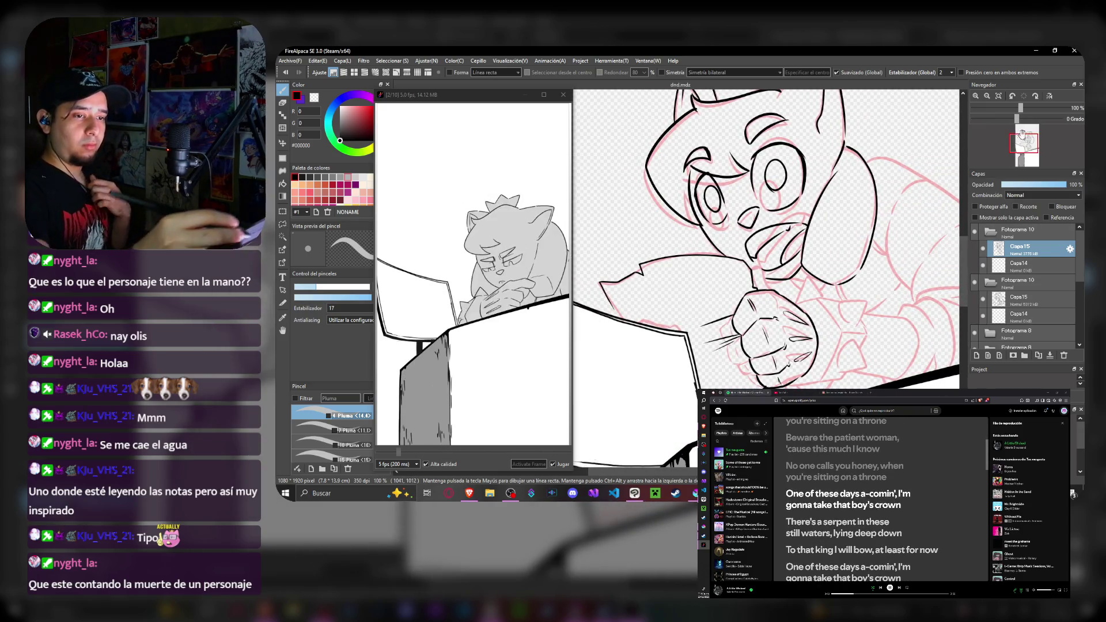
{"action": "left_click_drag", "start_coordinate": [1027, 130], "coordinate": [1020, 143]}
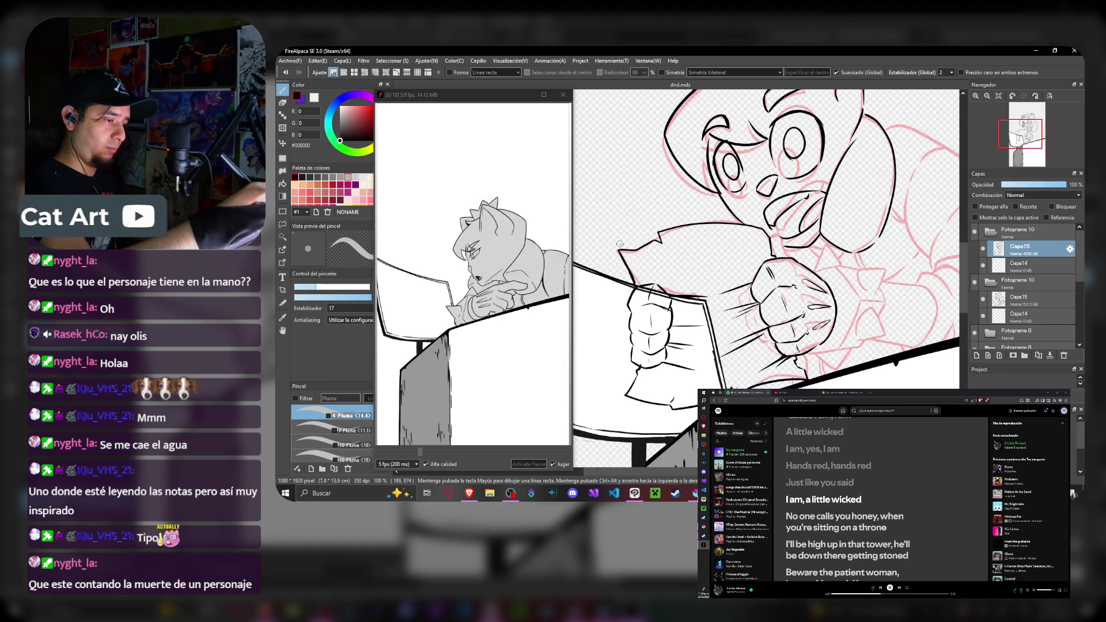
{"action": "left_click_drag", "start_coordinate": [769, 172], "coordinate": [761, 259]}
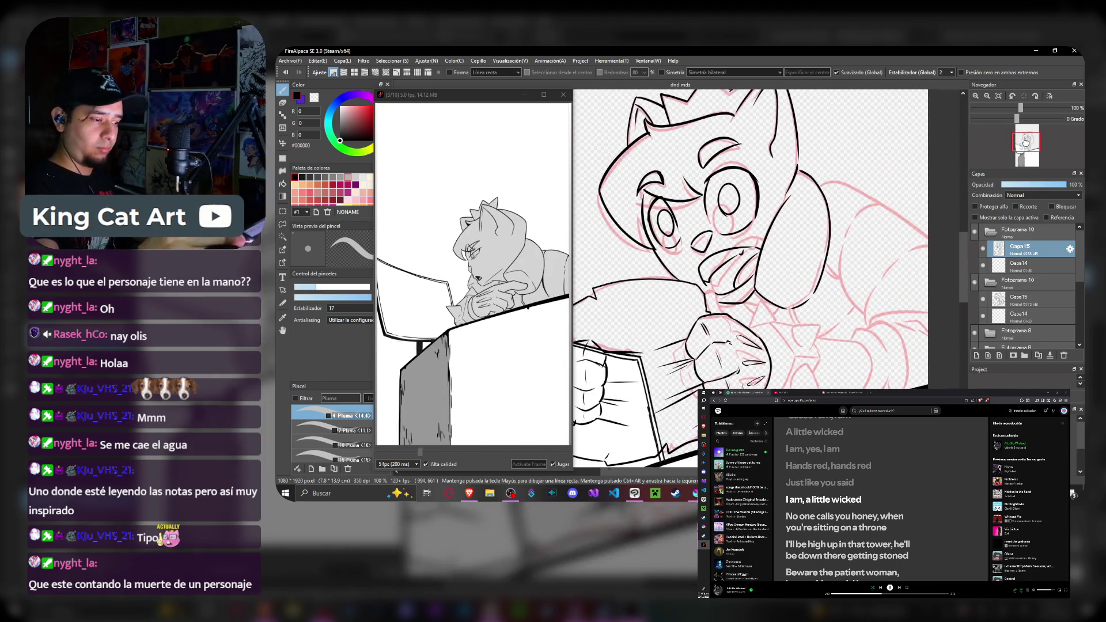
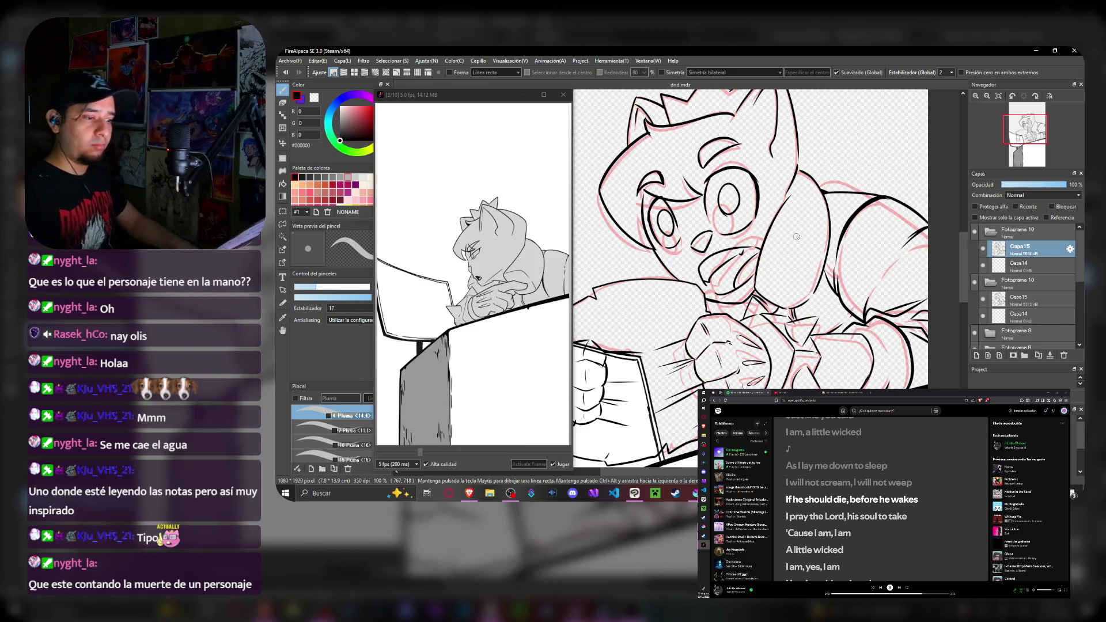
{"action": "scroll", "coordinate": [797, 236], "scroll_direction": "down", "scroll_amount": 3}
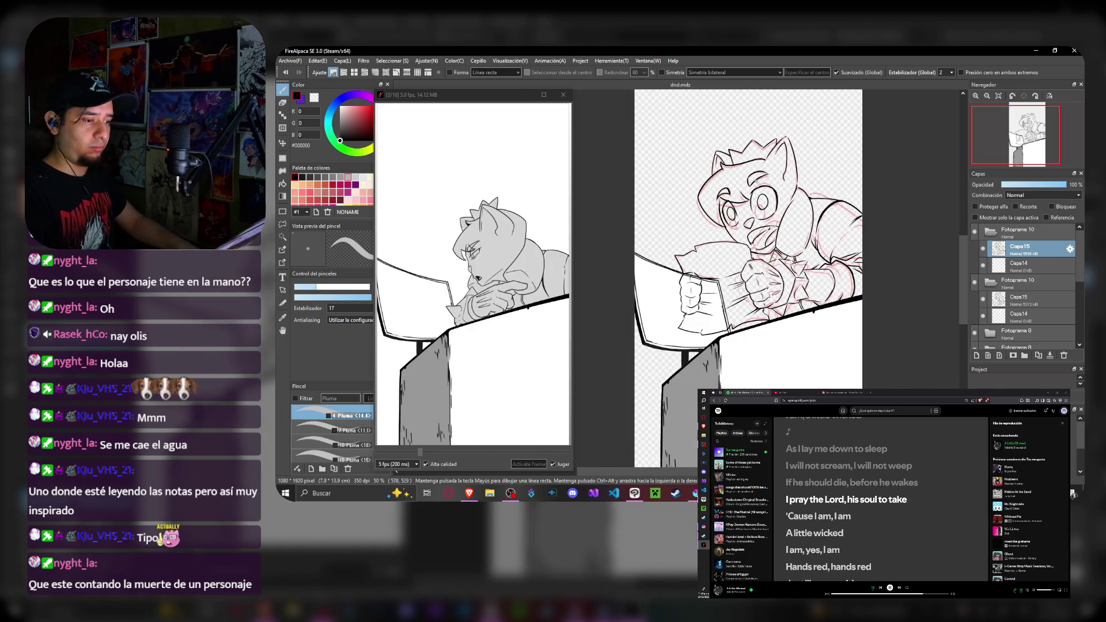
{"action": "scroll", "coordinate": [760, 260], "scroll_direction": "up", "scroll_amount": 2}
{"action": "scroll", "coordinate": [709, 303], "scroll_direction": "up", "scroll_amount": 2}
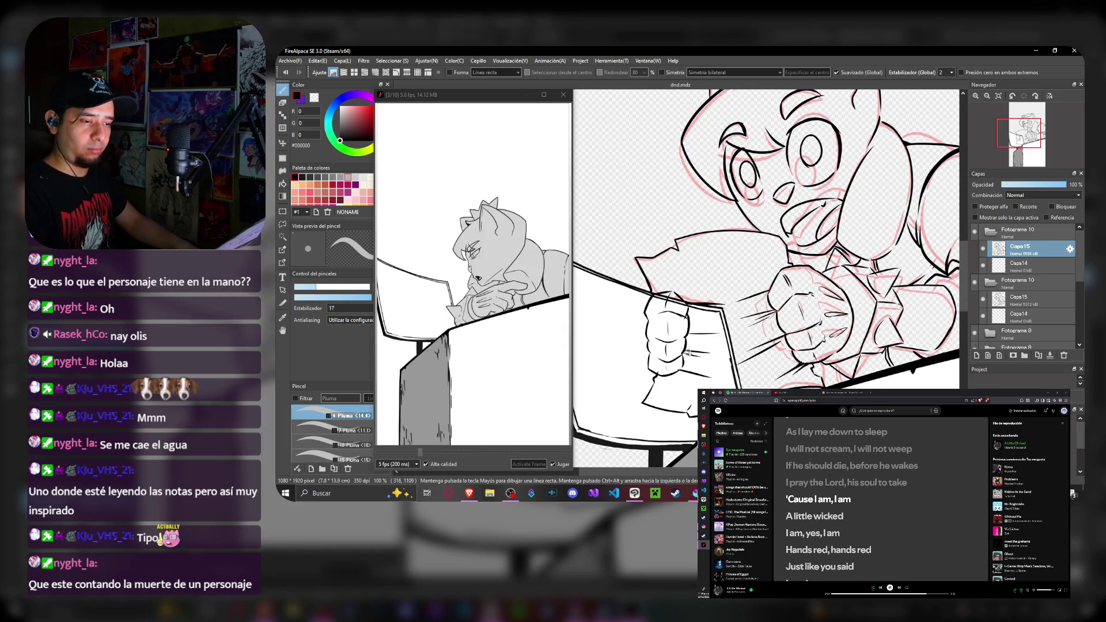
{"action": "scroll", "coordinate": [761, 259], "scroll_direction": "down", "scroll_amount": 3}
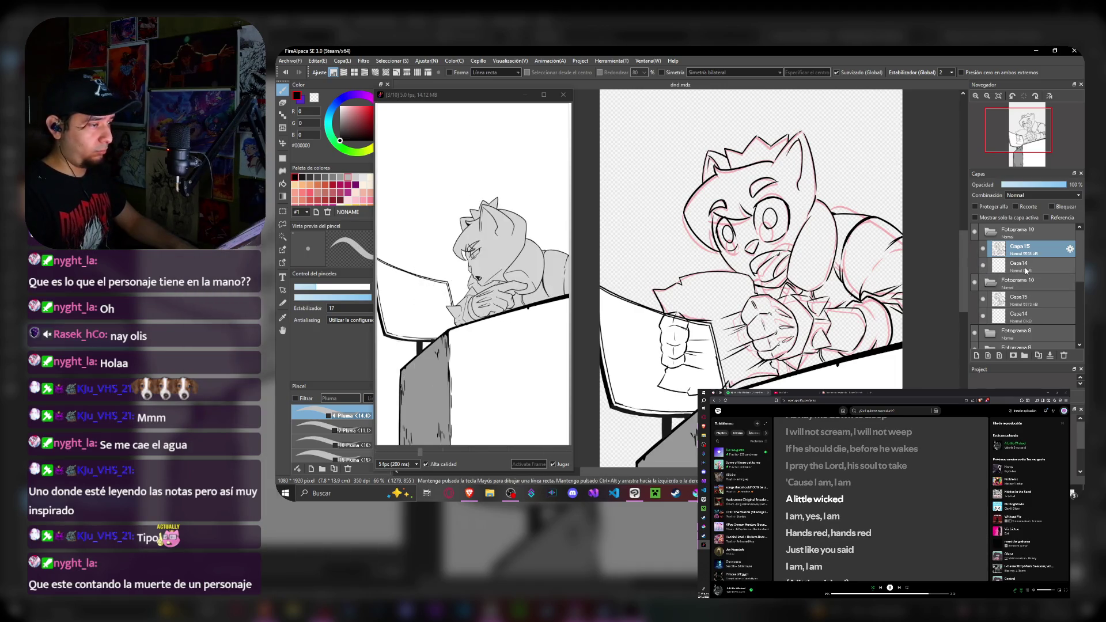
- Move from frame 10's Capa14 layers to the earlier Fotograma folder
{"action": "left_click", "coordinate": [1028, 266]}
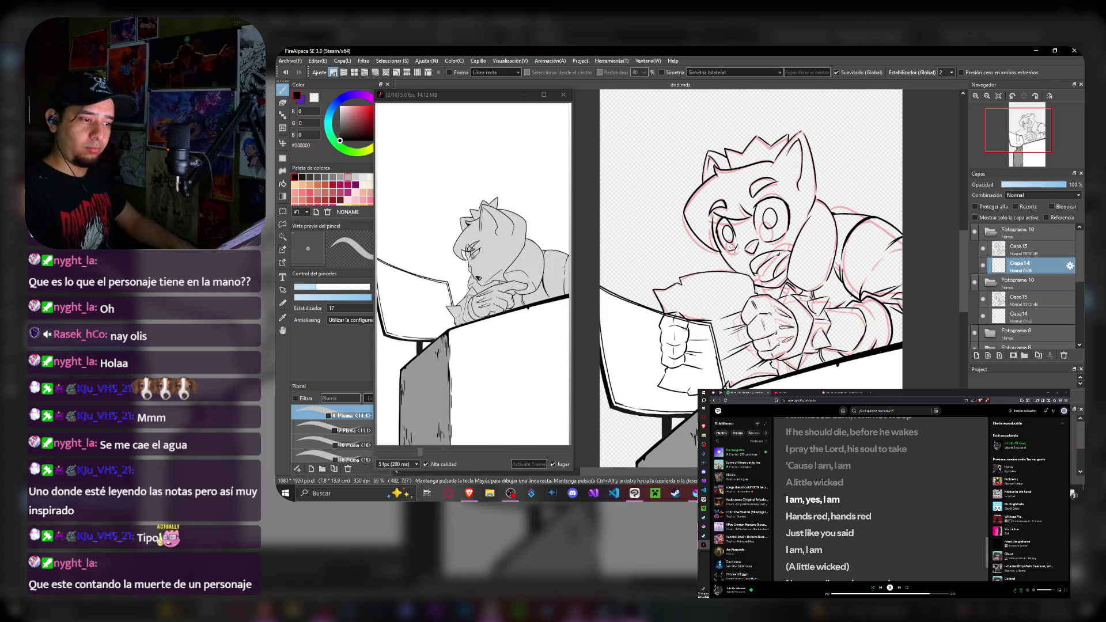
{"action": "scroll", "coordinate": [760, 242], "scroll_direction": "up", "scroll_amount": 3}
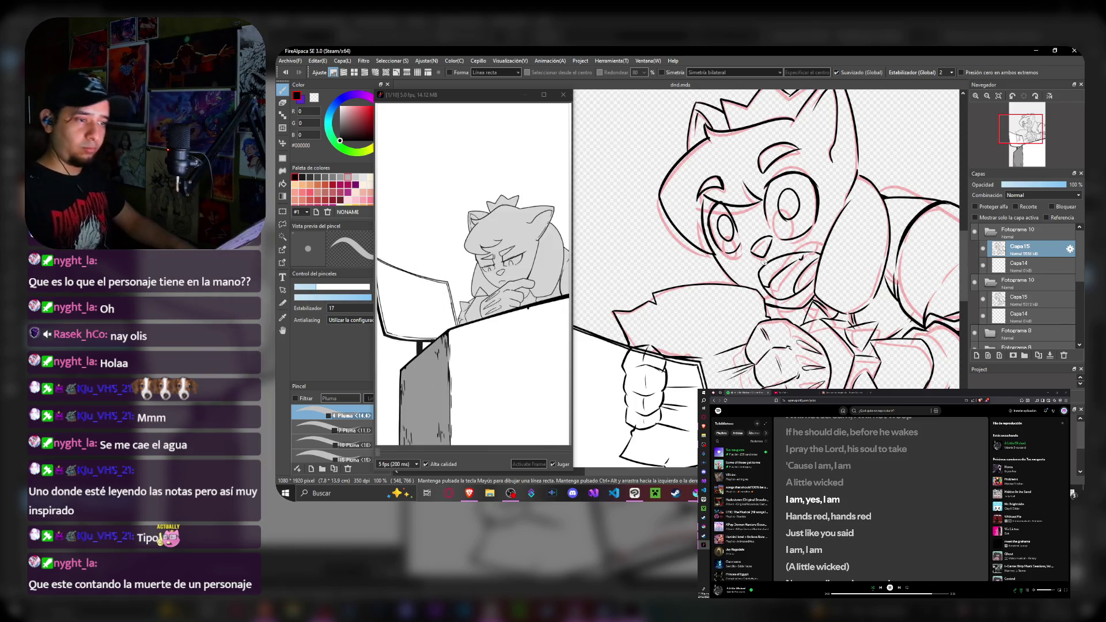
{"action": "scroll", "coordinate": [742, 254], "scroll_direction": "down", "scroll_amount": 4}
{"action": "scroll", "coordinate": [760, 247], "scroll_direction": "up", "scroll_amount": 3}
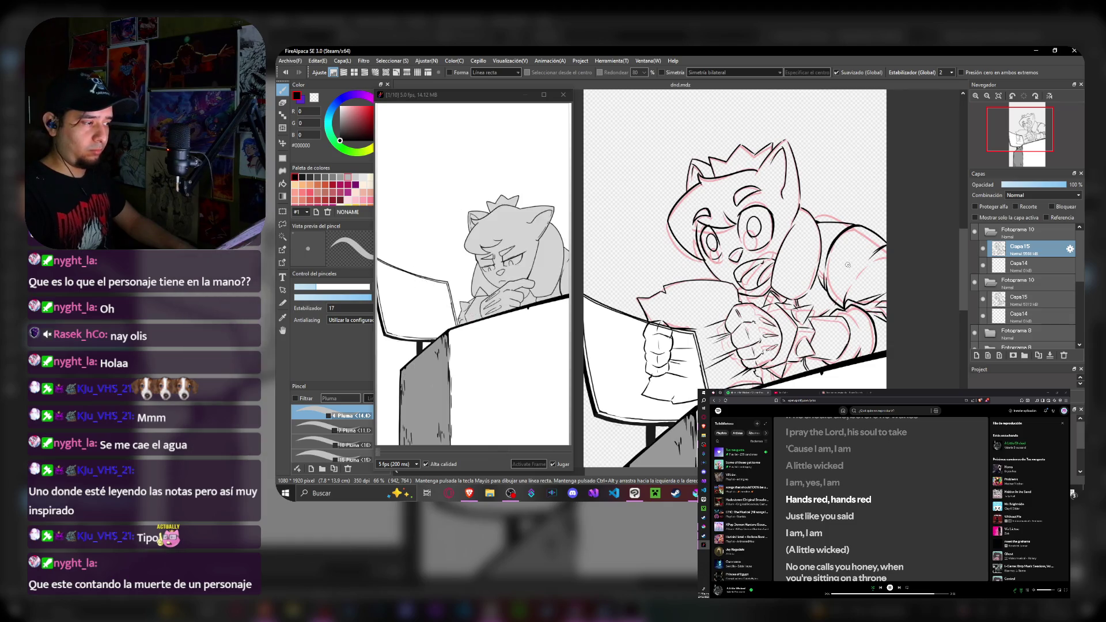
{"action": "left_click", "coordinate": [1024, 265]}
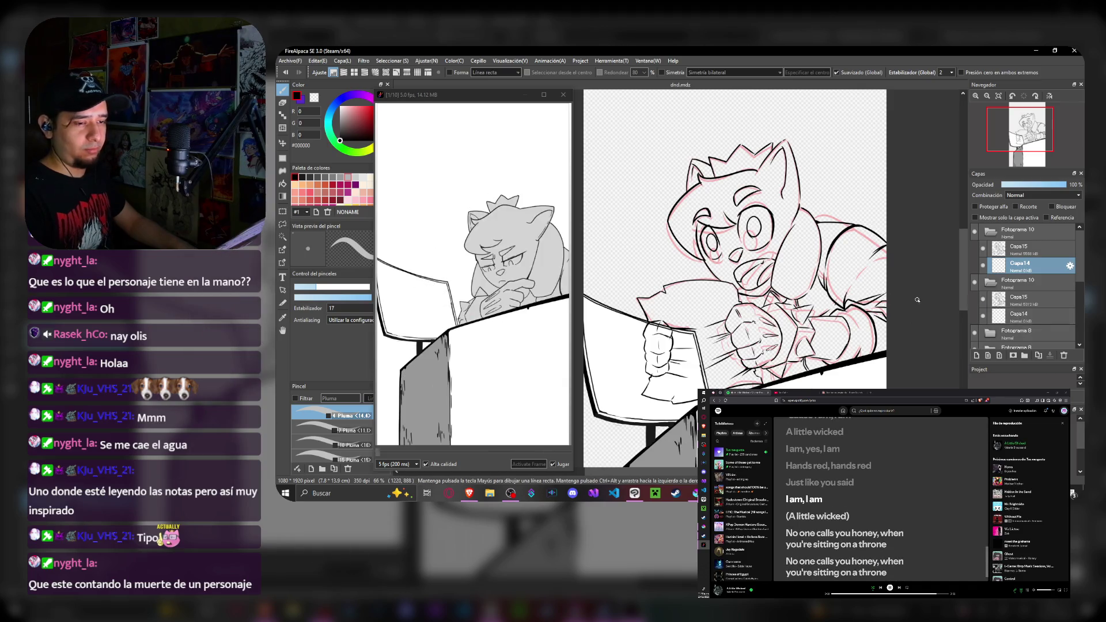
{"action": "left_click", "coordinate": [1026, 331]}
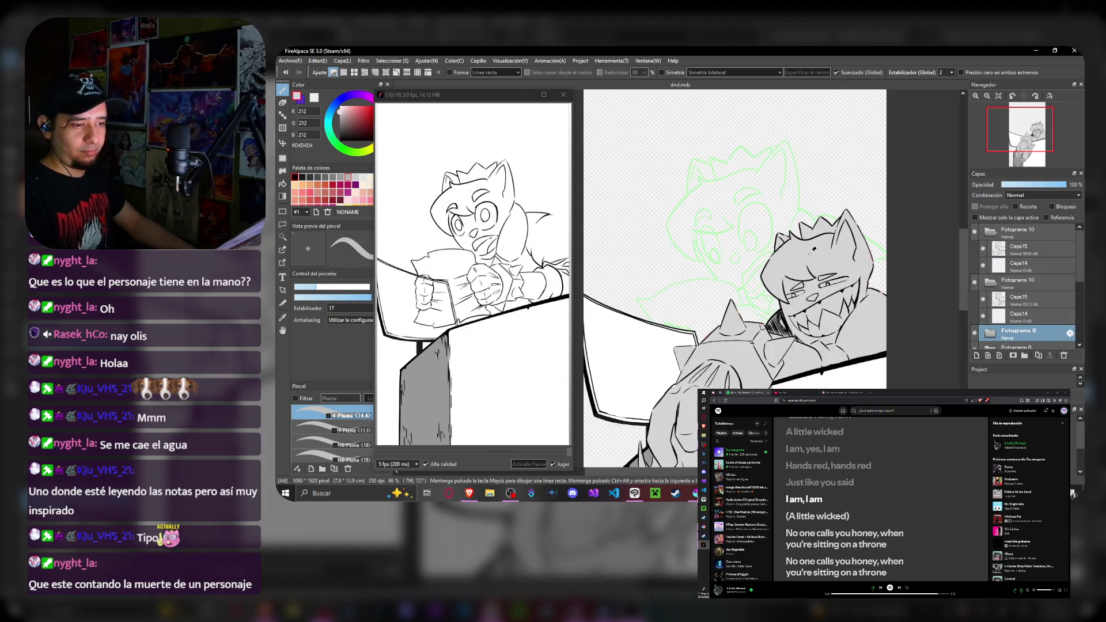
- Select the empty area around the cat on frame 10's Capa14 layer
{"action": "left_click", "coordinate": [1020, 314]}
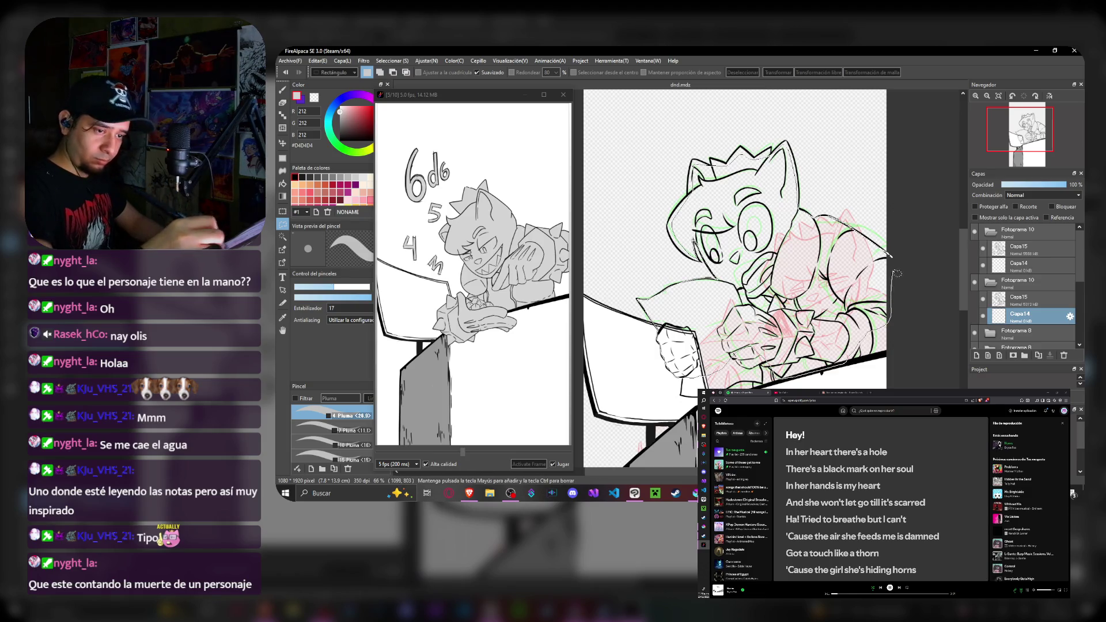
{"action": "key", "text": "ctrl+a"}
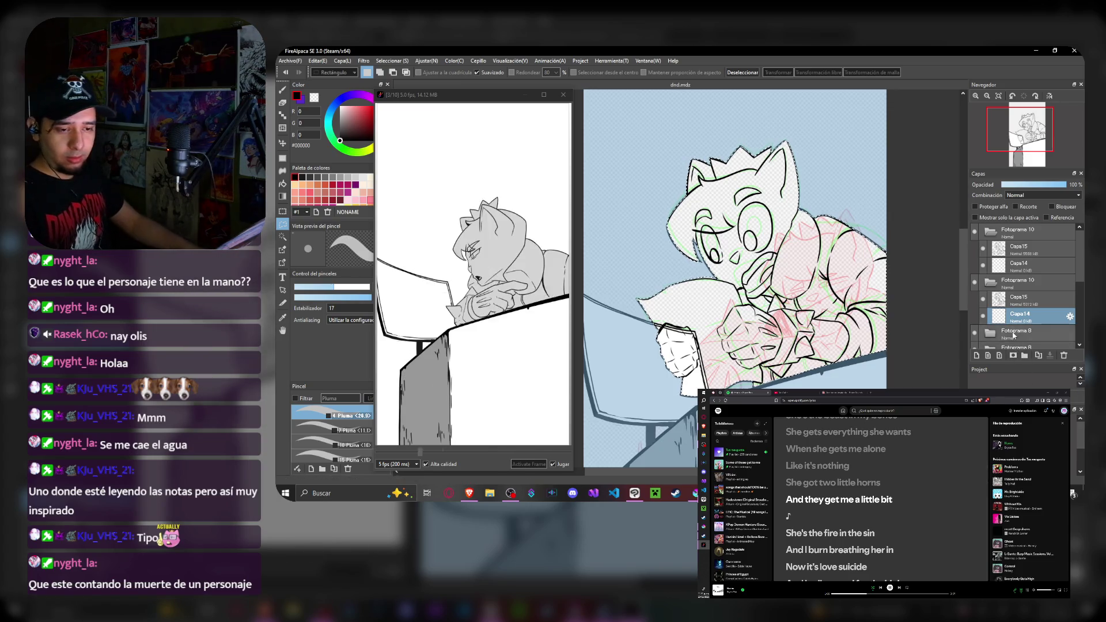
- Bucket-fill the cat with light grey on each frame's Capa14, then clear the selection
{"action": "left_click", "coordinate": [1029, 331]}
{"action": "left_click", "coordinate": [1029, 315]}
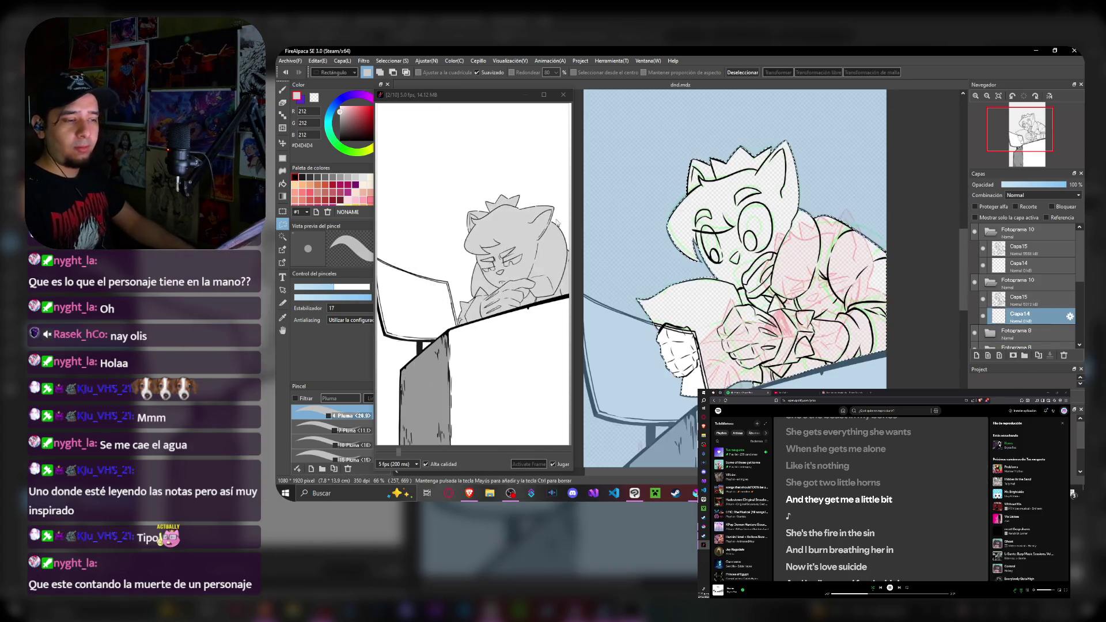
{"action": "key", "text": "g"}
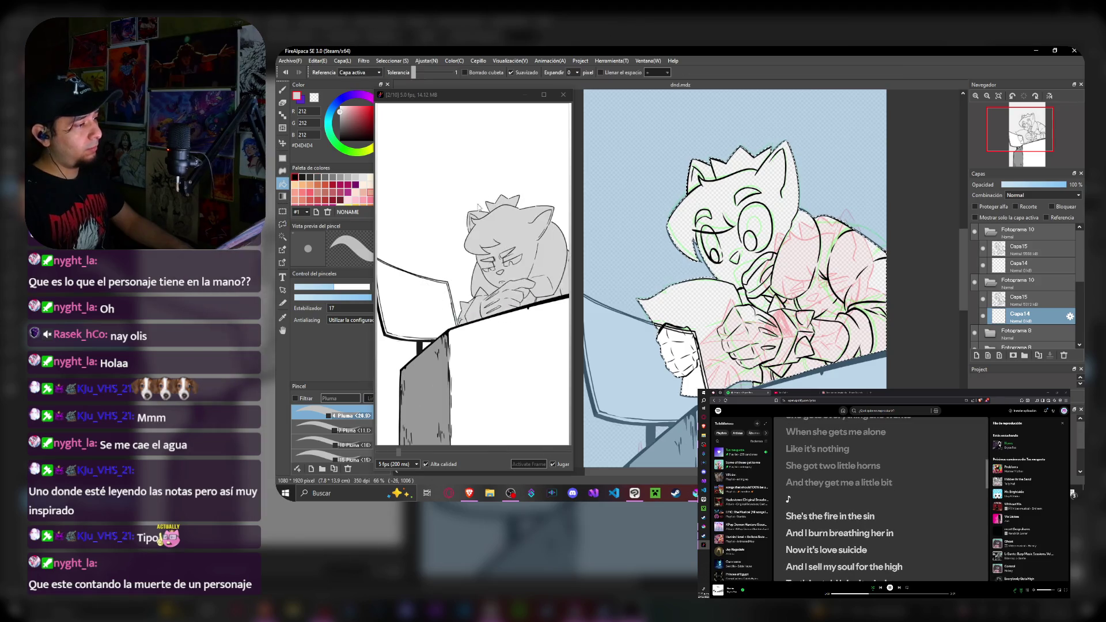
{"action": "left_click", "coordinate": [778, 259]}
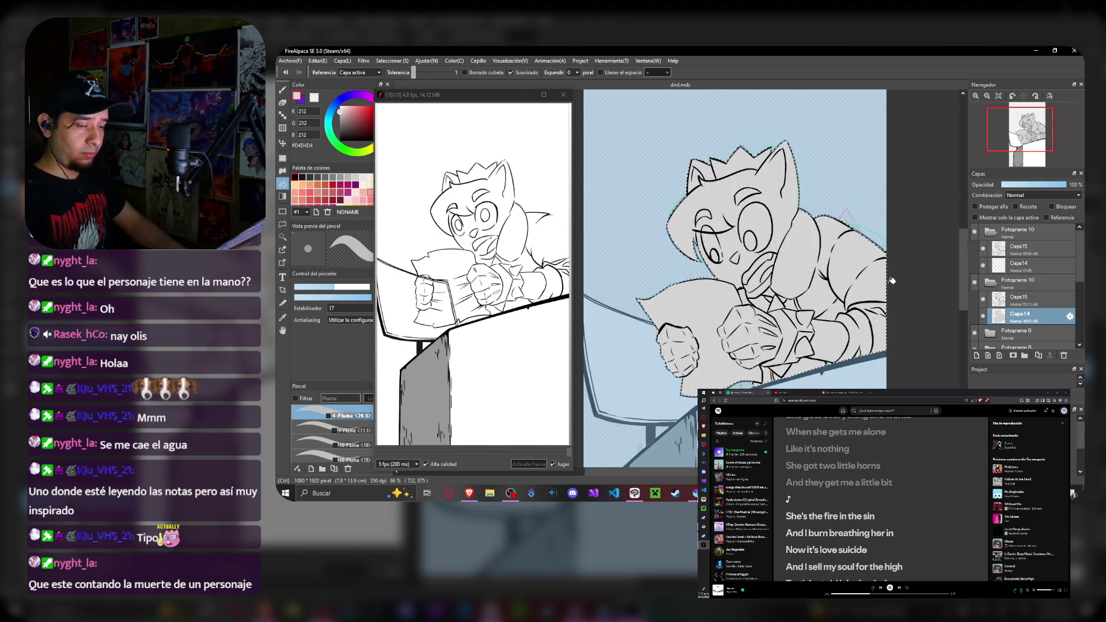
{"action": "left_click", "coordinate": [1029, 266]}
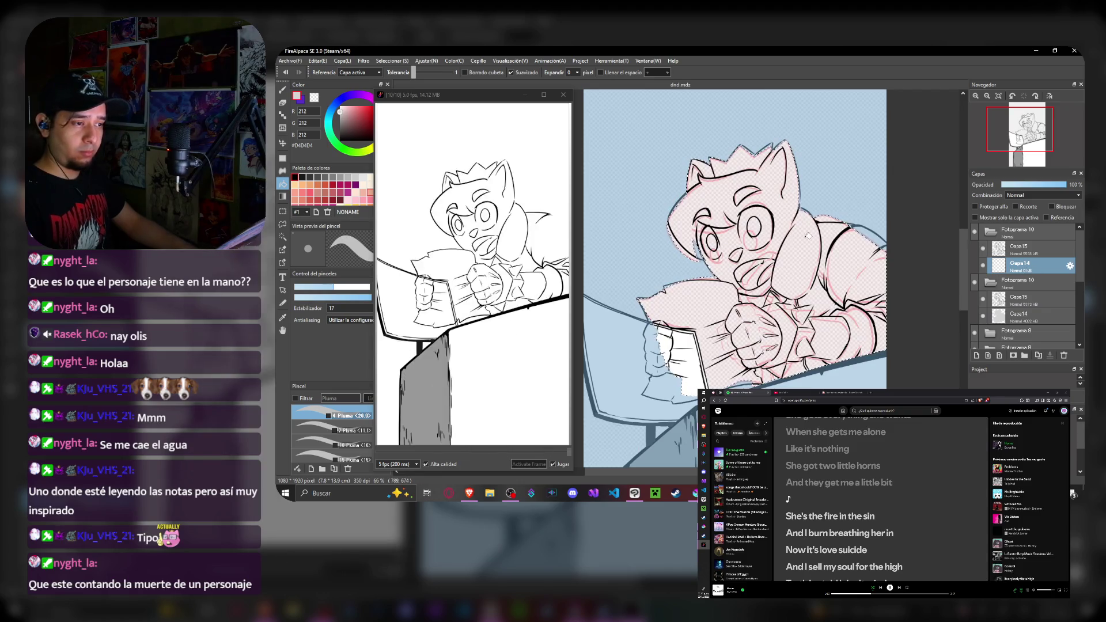
{"action": "left_click", "coordinate": [795, 249]}
{"action": "key", "text": "ctrl+d"}
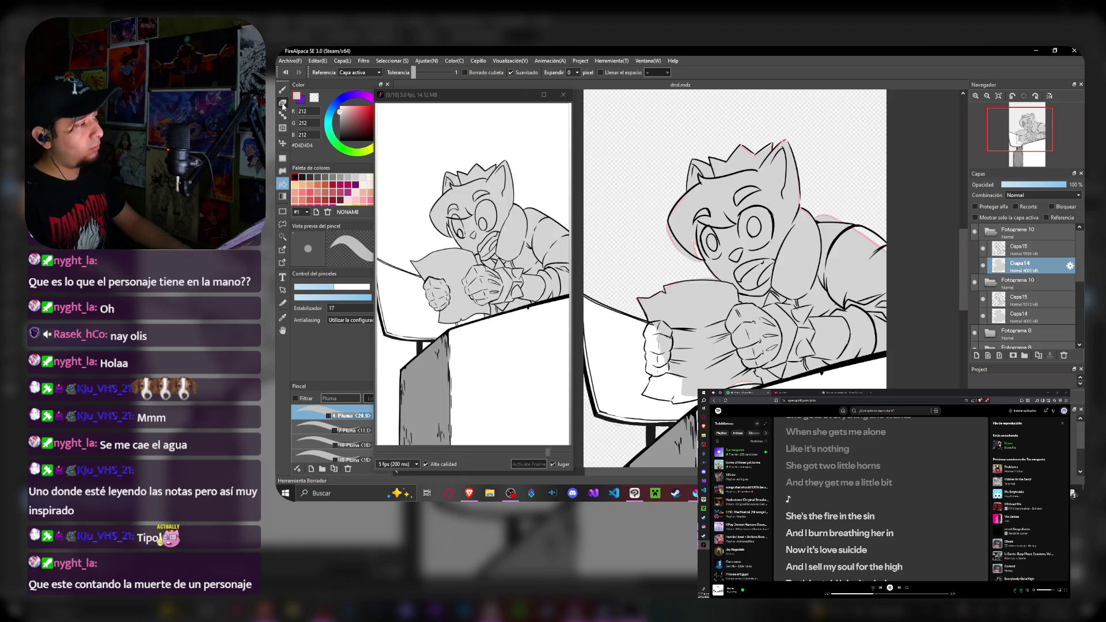
{"action": "key", "text": "e"}
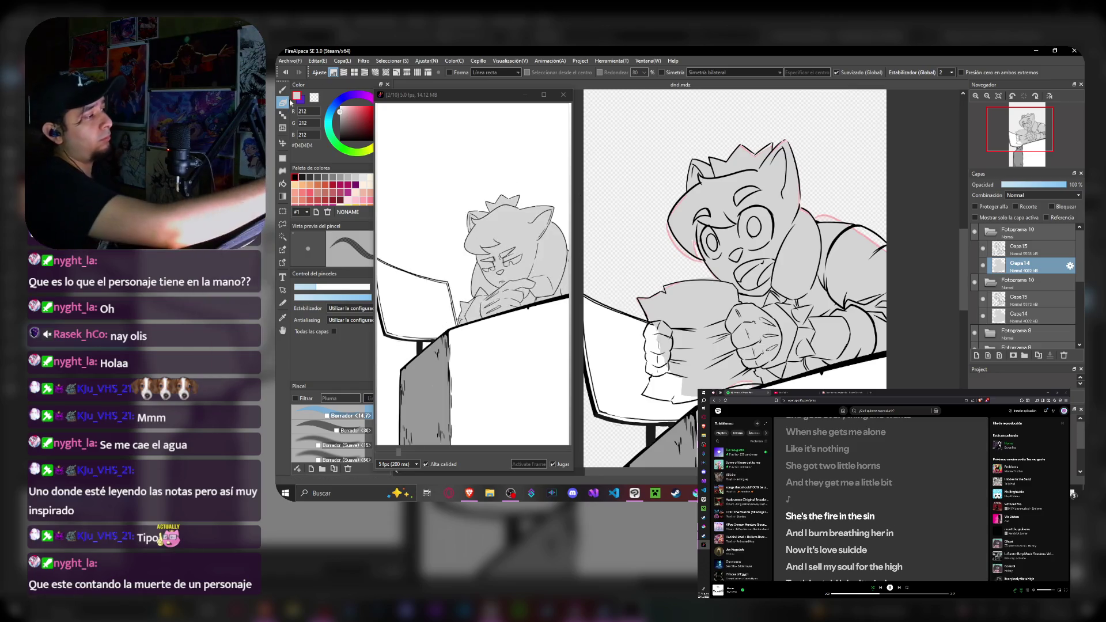
- Add a new empty Fotograma 12 frame above Capa 15
{"action": "key", "text": "b"}
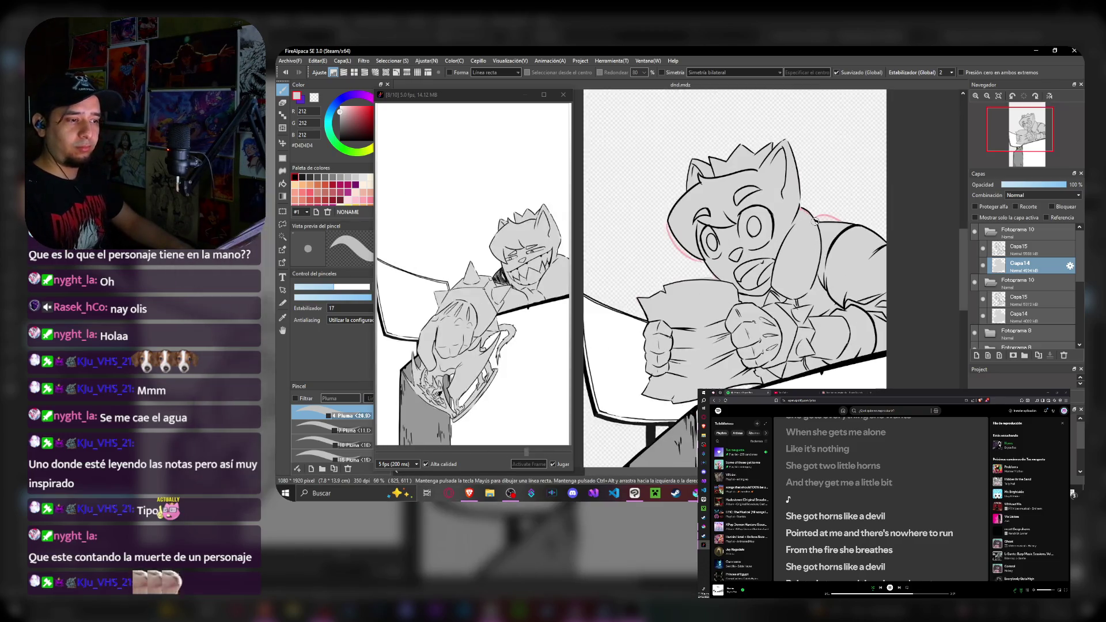
{"action": "left_click", "coordinate": [1022, 297]}
{"action": "left_click", "coordinate": [1035, 249]}
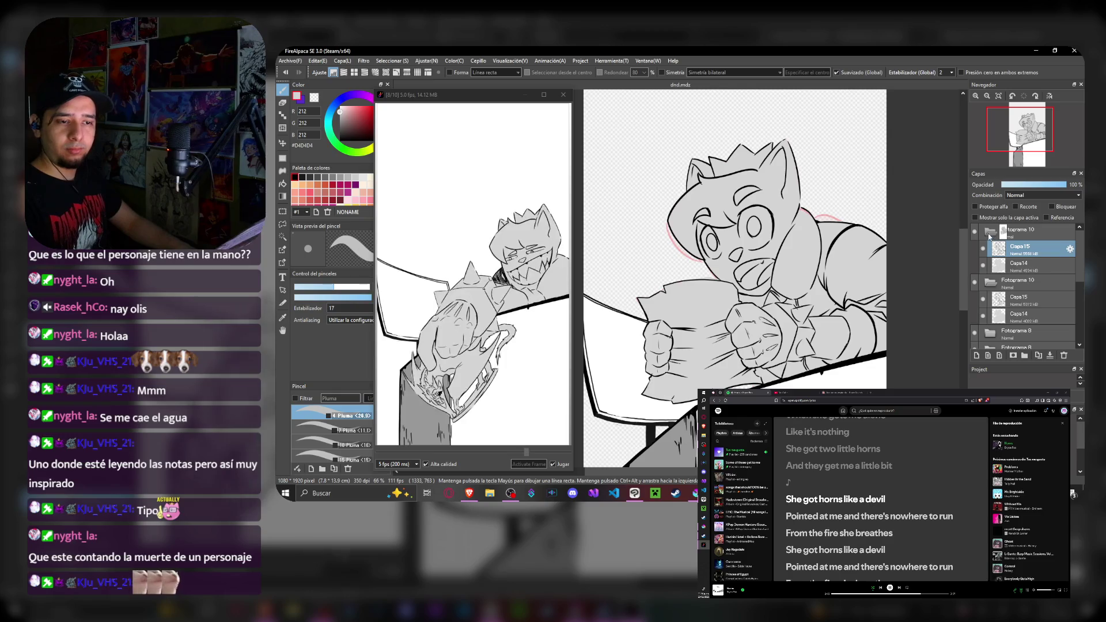
{"action": "left_click", "coordinate": [1025, 356]}
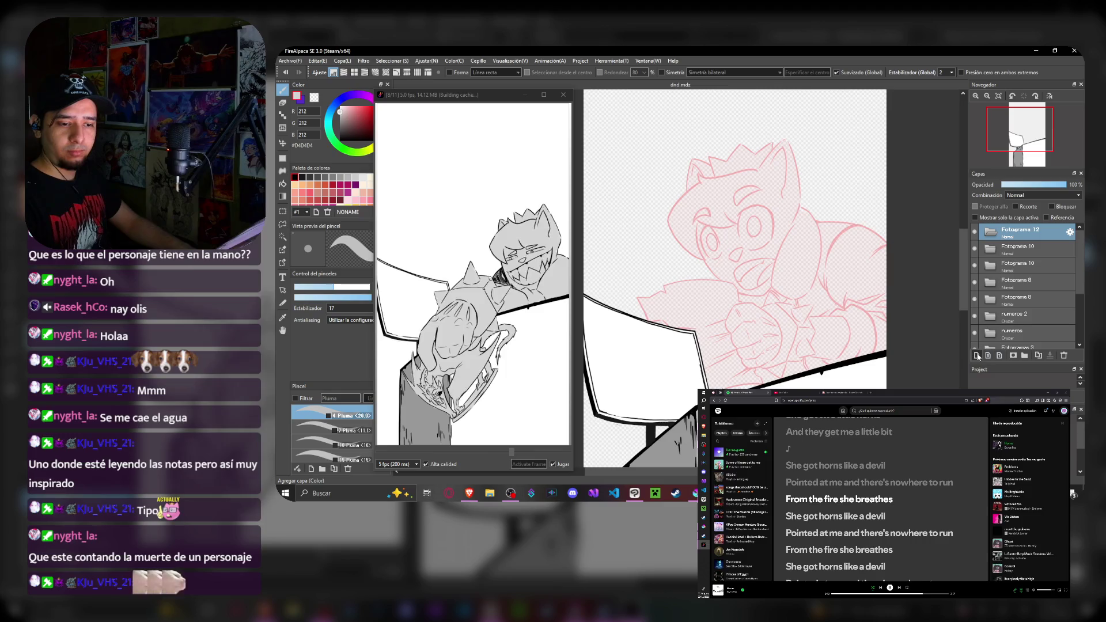
- Add sketch layer Capa 16 in frame 12 and fade it to 34% opacity
{"action": "left_click", "coordinate": [1026, 357]}
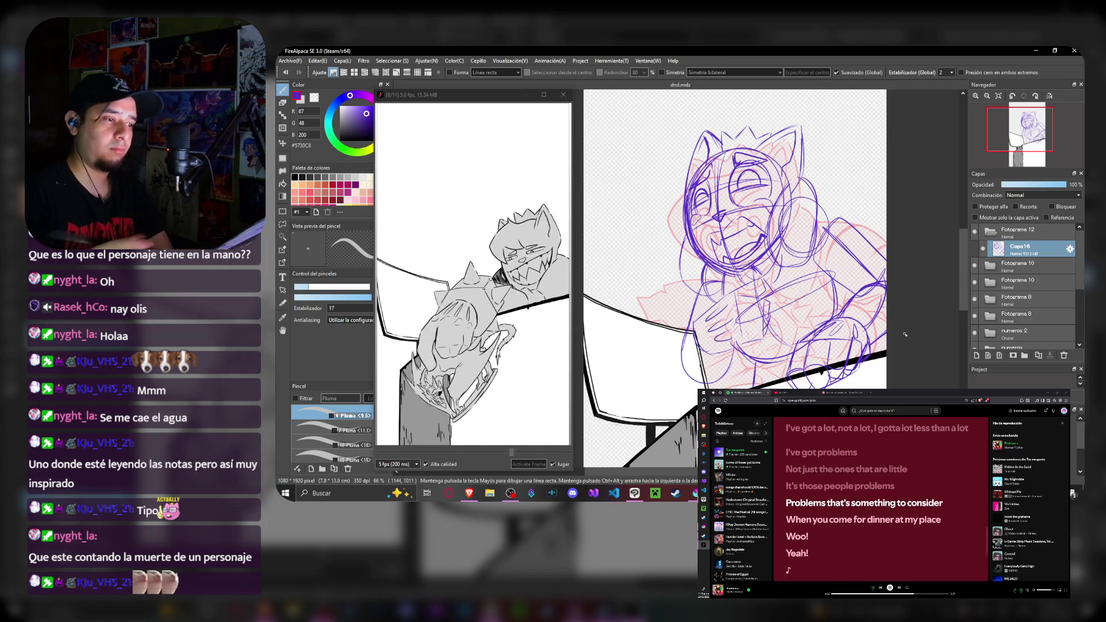
{"action": "scroll", "coordinate": [864, 260], "scroll_direction": "down", "scroll_amount": 2}
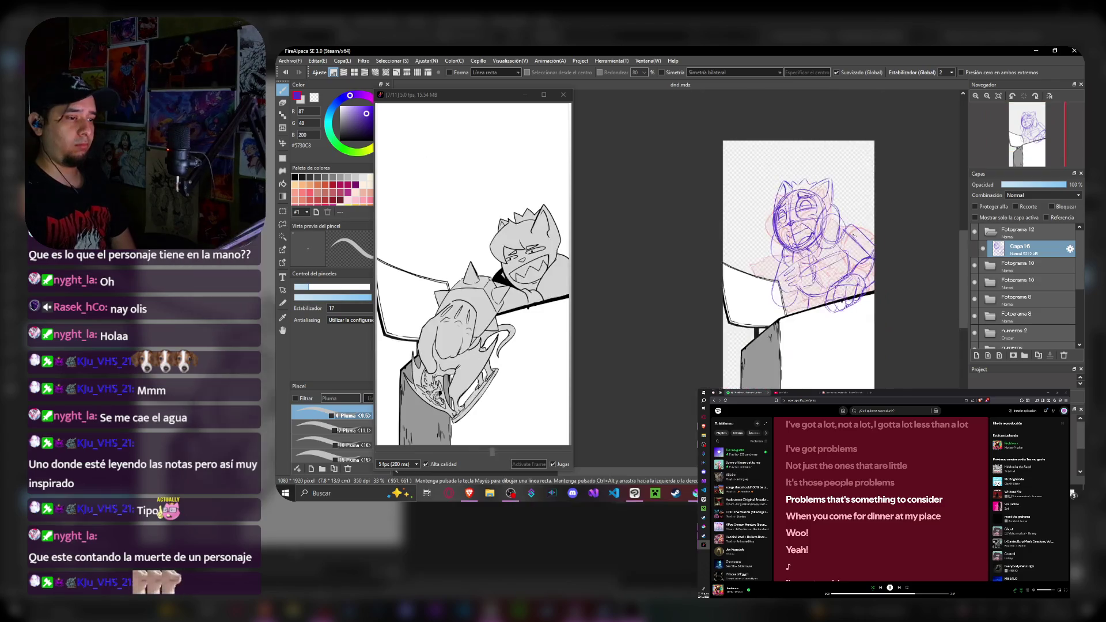
{"action": "scroll", "coordinate": [855, 234], "scroll_direction": "up", "scroll_amount": 2}
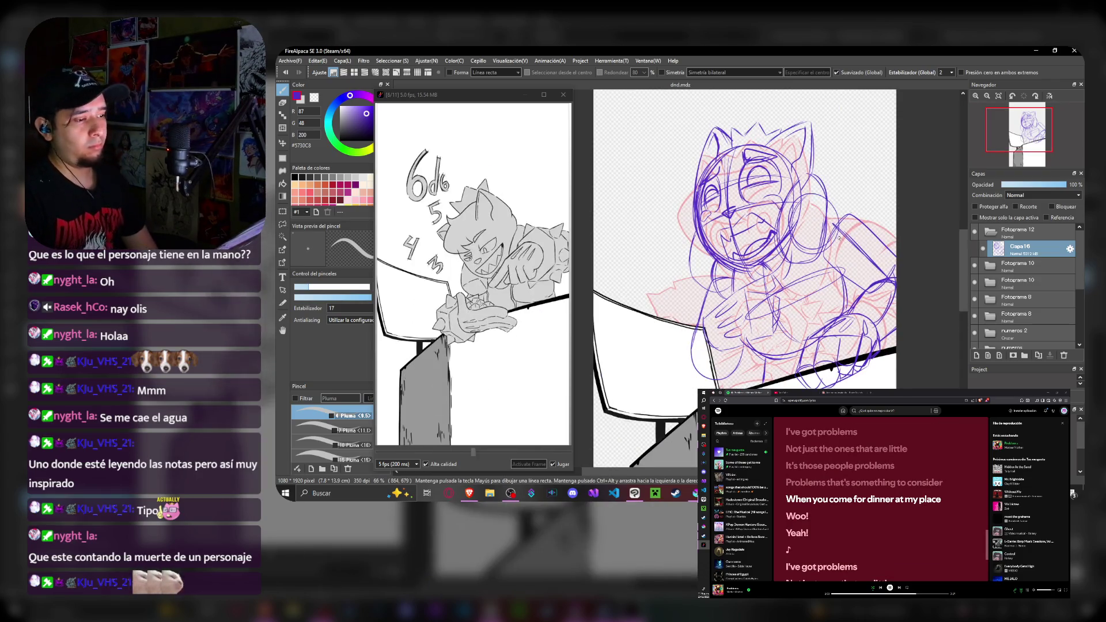
{"action": "left_click", "coordinate": [1026, 185]}
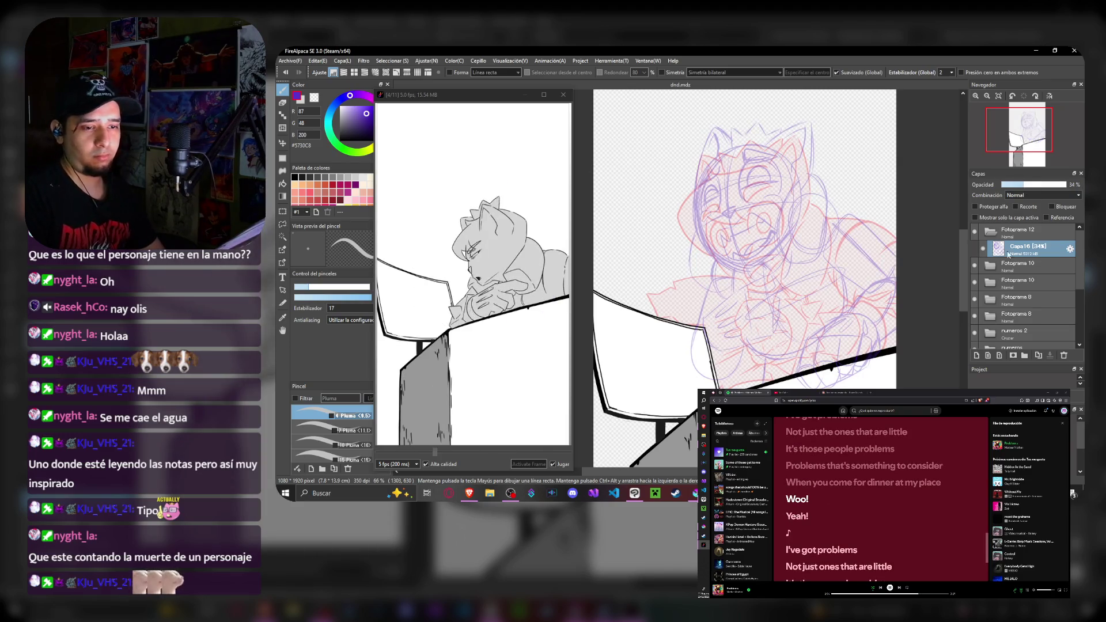
- Add ink layer Capa17 above the sketch, hide the red sketch lines and set the colour to black
{"action": "key", "text": "ctrl+shift+n"}
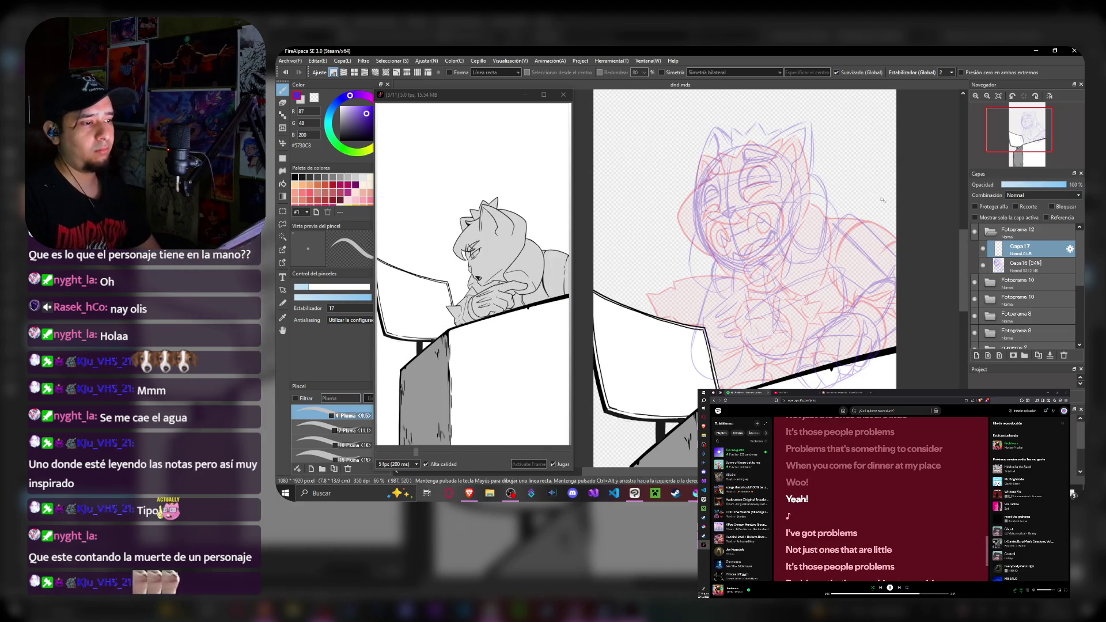
{"action": "left_click", "coordinate": [983, 264]}
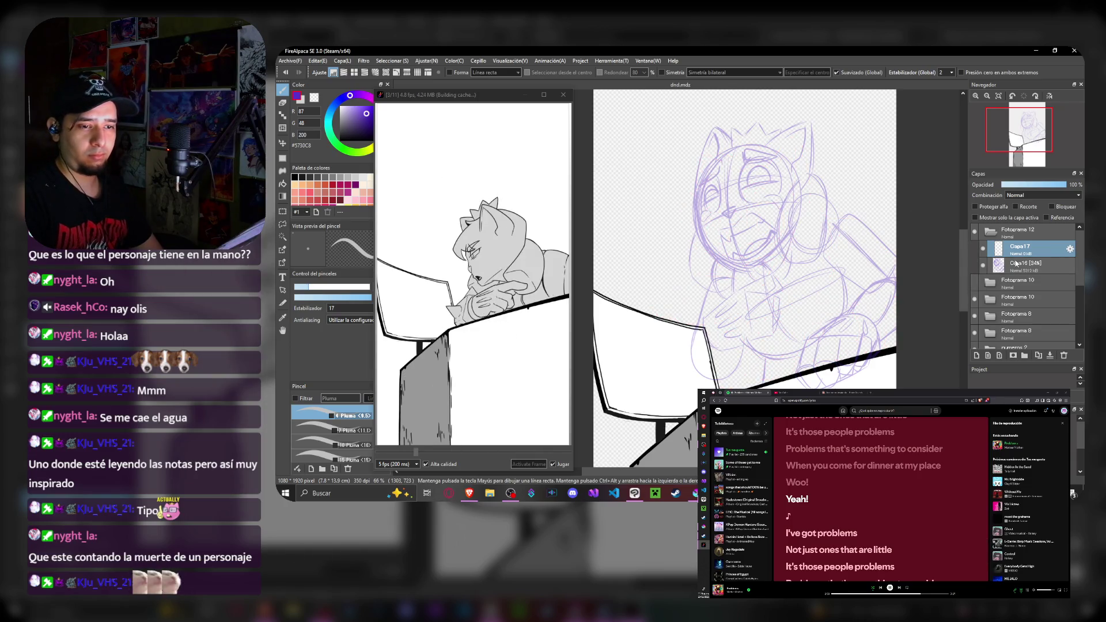
{"action": "left_click_drag", "start_coordinate": [698, 91], "coordinate": [690, 86]}
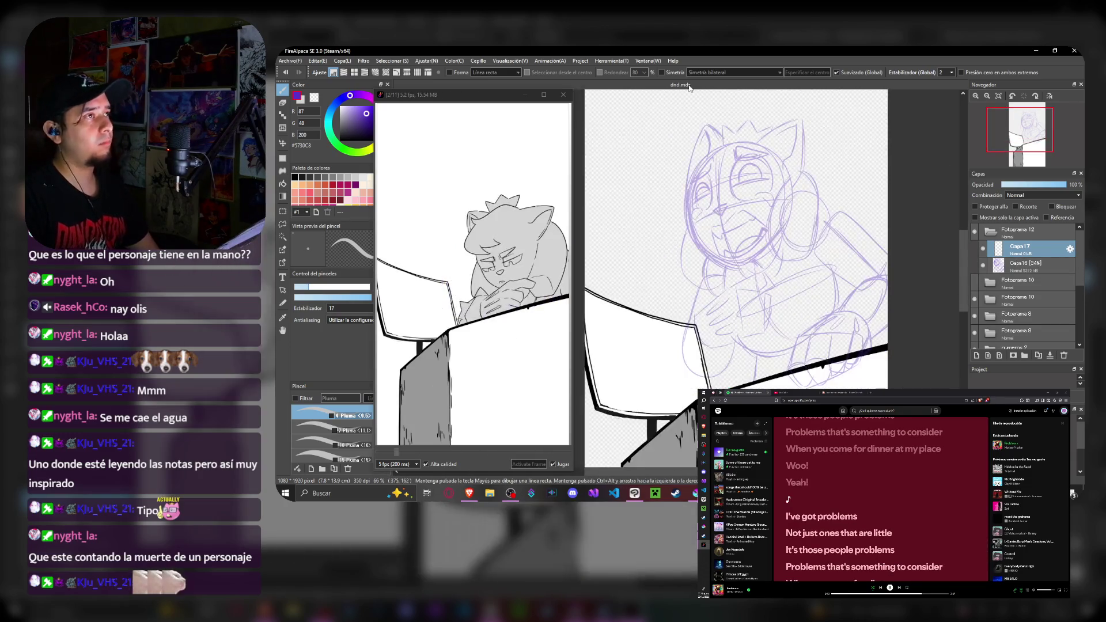
{"action": "scroll", "coordinate": [773, 177], "scroll_direction": "up", "scroll_amount": 3}
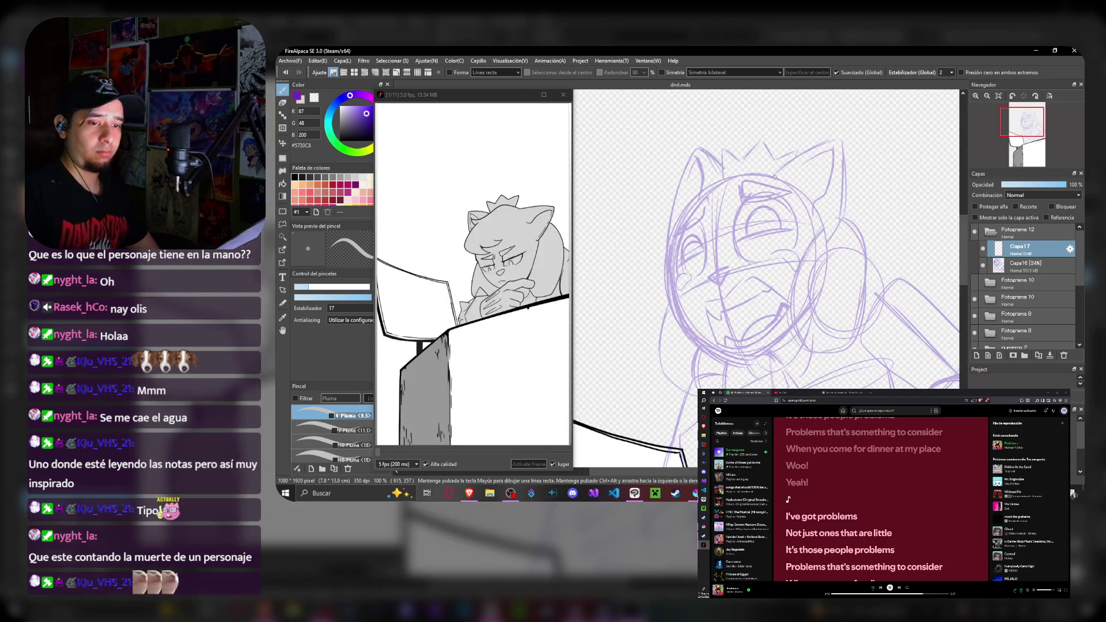
{"action": "left_click", "coordinate": [1029, 263]}
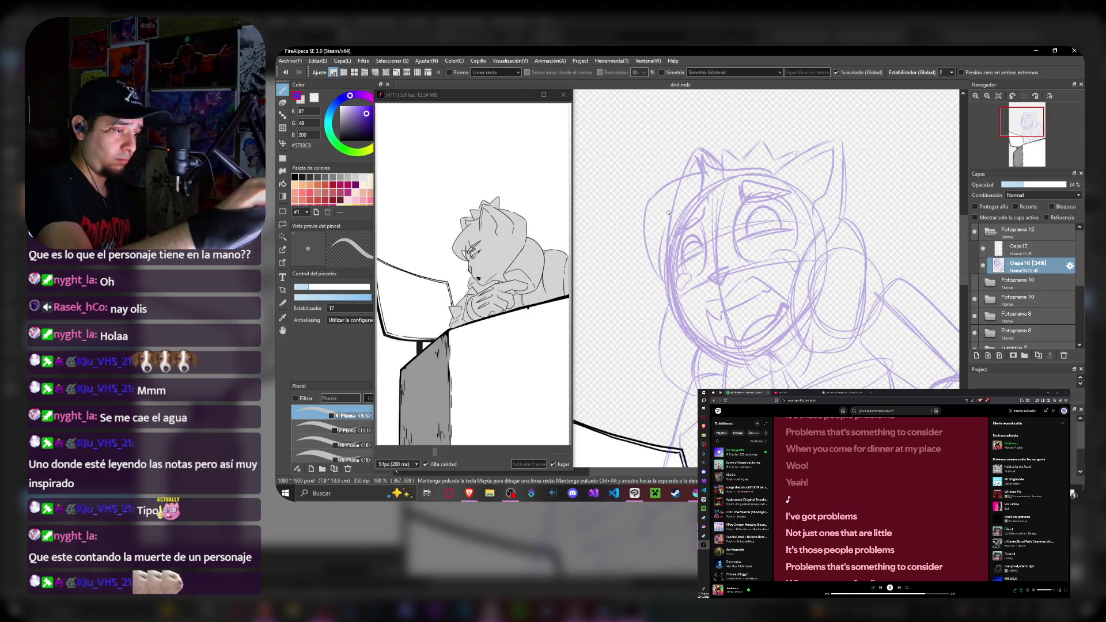
{"action": "left_click", "coordinate": [1028, 248]}
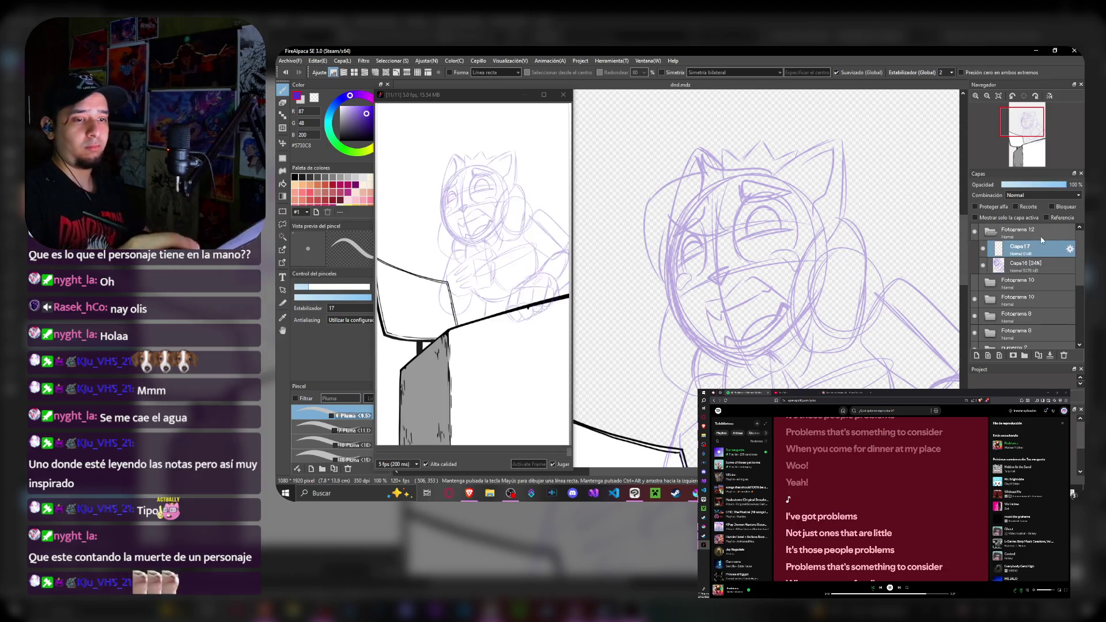
{"action": "left_click", "coordinate": [304, 105]}
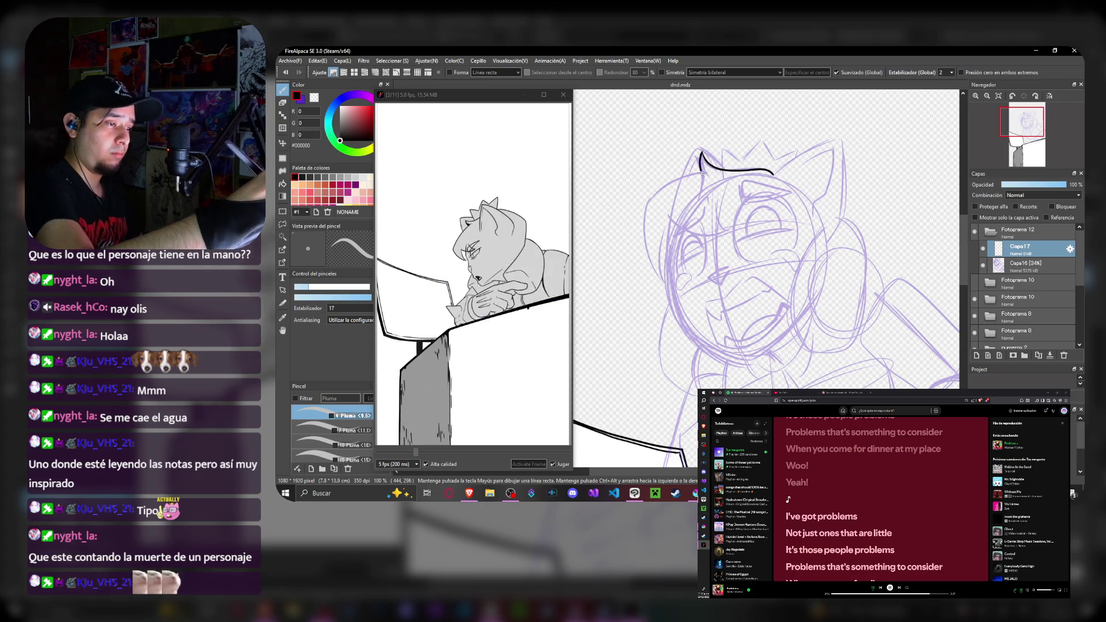
- Ink the top and left side of the cat's head, ear lines and a face stroke in black
{"action": "left_click_drag", "start_coordinate": [647, 200], "coordinate": [717, 228]}
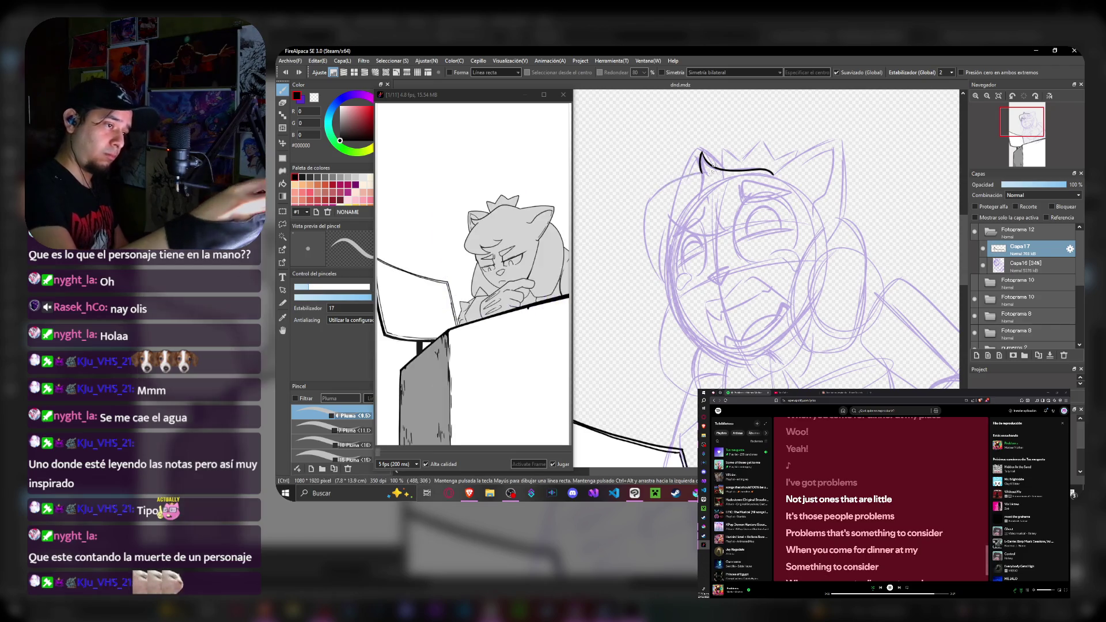
{"action": "left_click_drag", "start_coordinate": [642, 259], "coordinate": [674, 283]}
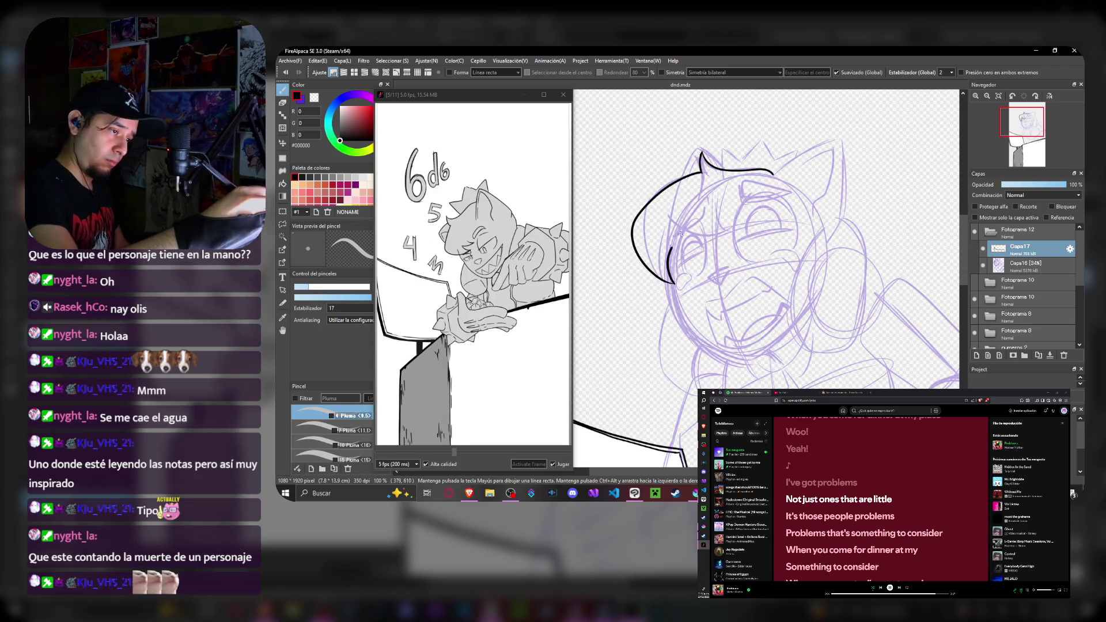
{"action": "key", "text": "ctrl+z"}
{"action": "left_click_drag", "start_coordinate": [700, 168], "coordinate": [683, 277]}
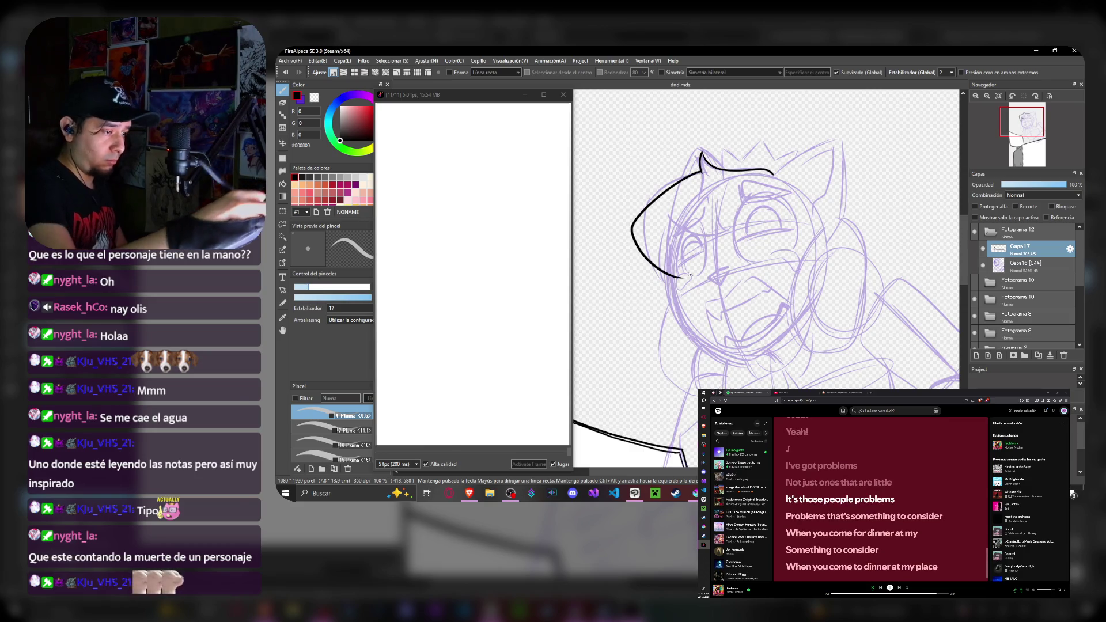
{"action": "left_click_drag", "start_coordinate": [683, 233], "coordinate": [729, 236]}
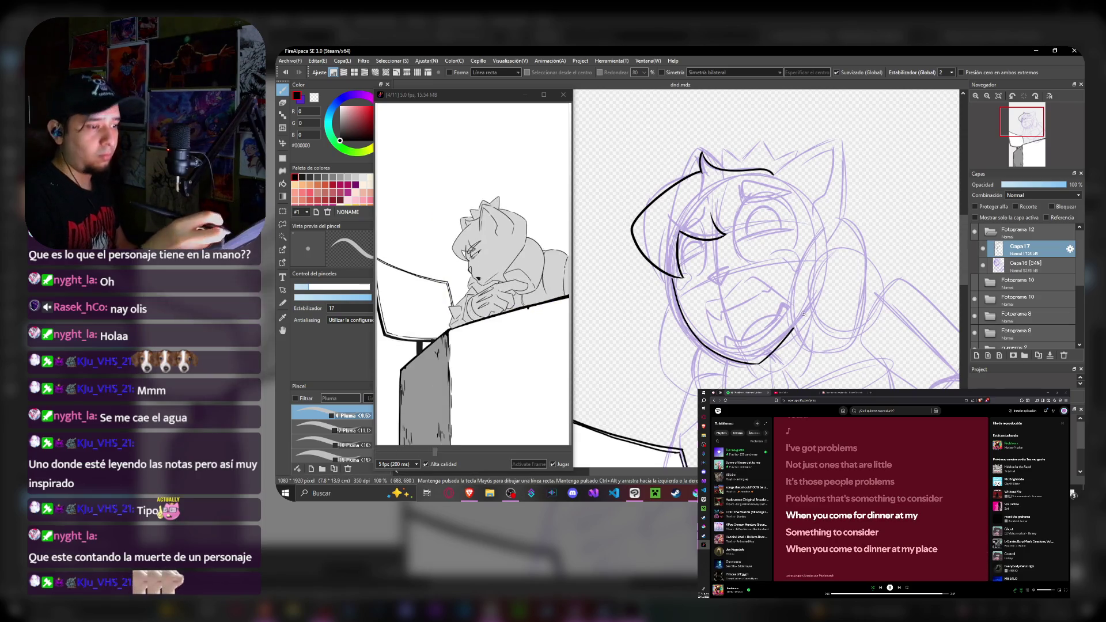
{"action": "left_click_drag", "start_coordinate": [709, 276], "coordinate": [734, 268]}
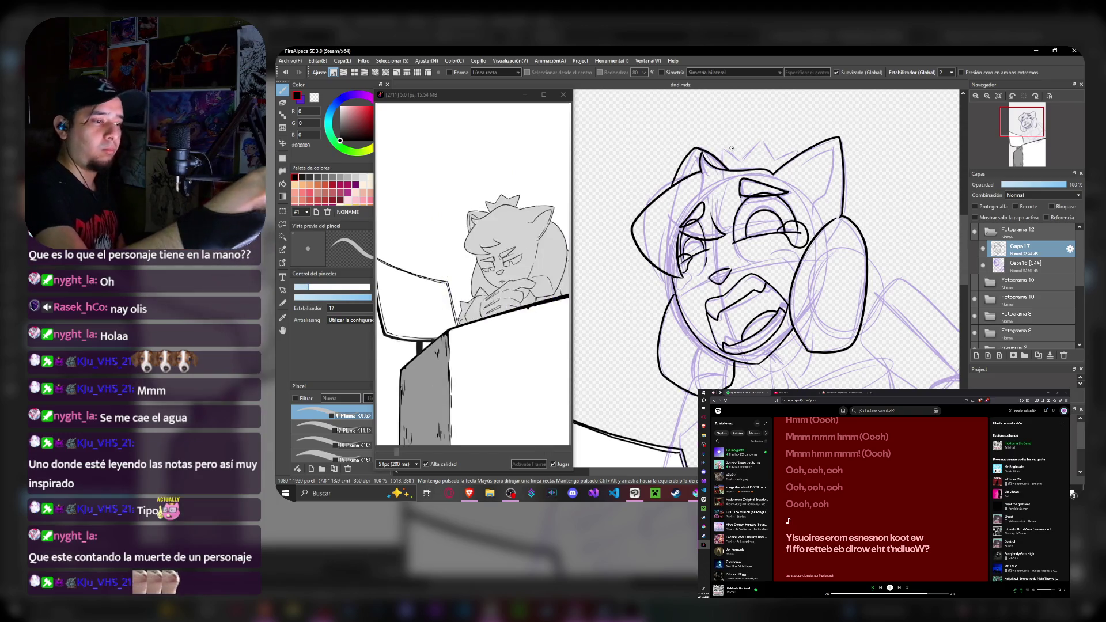
- Ink the spiky tuft near the cat's left ear in black
{"action": "left_click_drag", "start_coordinate": [684, 155], "coordinate": [677, 186]}
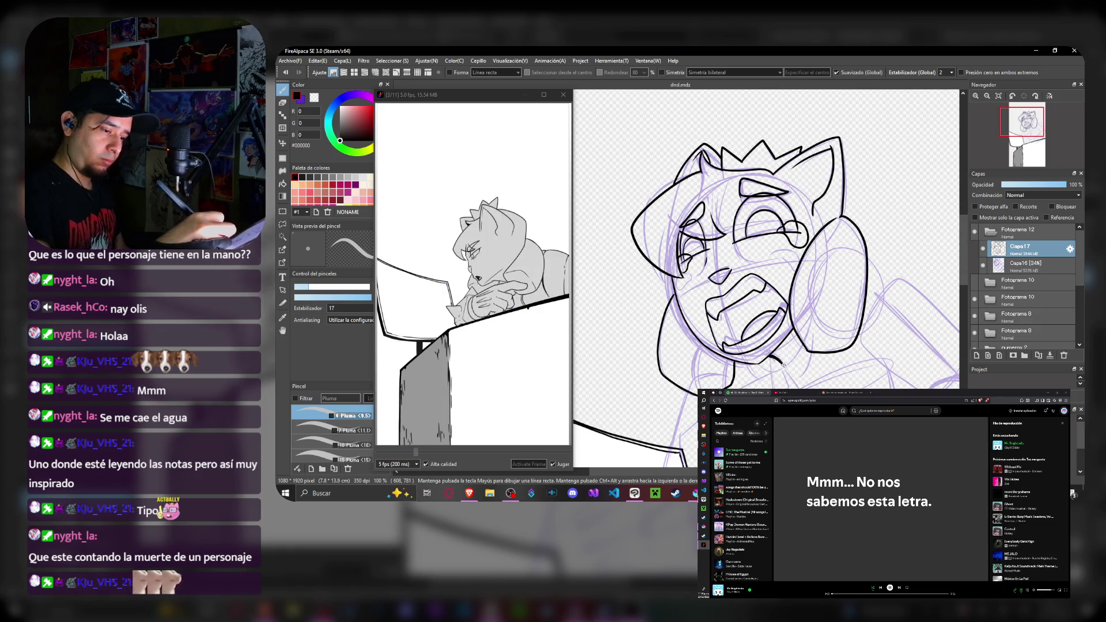
{"action": "scroll", "coordinate": [783, 365], "scroll_direction": "up", "scroll_amount": 2}
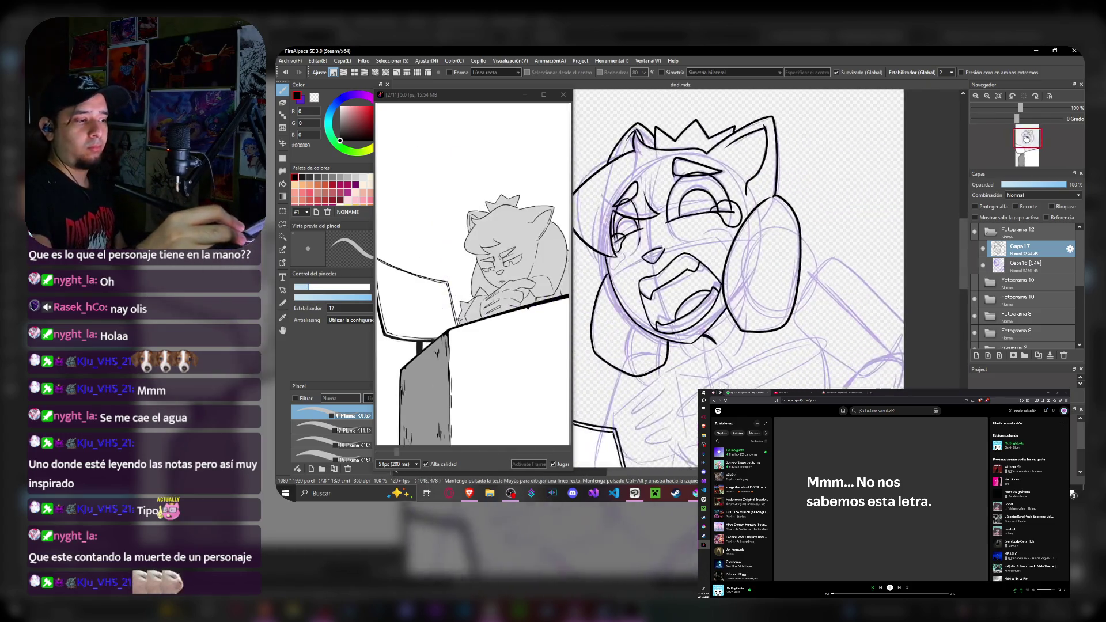
- Ink a short black line below the cat's mouth on the pointed shape
{"action": "left_click_drag", "start_coordinate": [735, 259], "coordinate": [787, 250]}
{"action": "scroll", "coordinate": [778, 259], "scroll_direction": "up", "scroll_amount": 1}
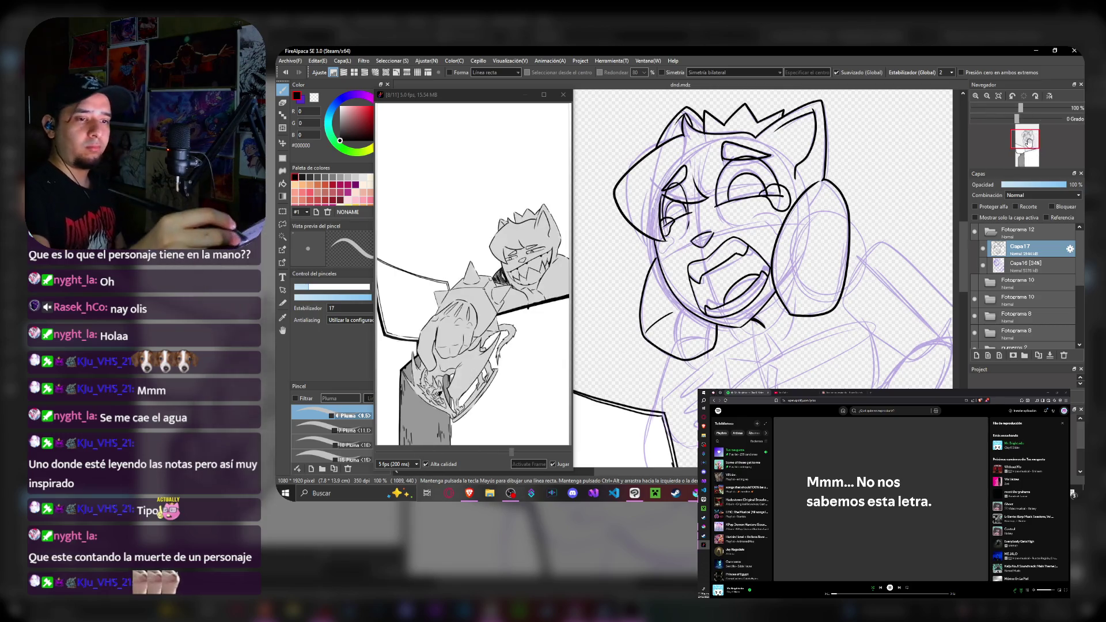
{"action": "left_click_drag", "start_coordinate": [735, 277], "coordinate": [674, 199]}
{"action": "scroll", "coordinate": [798, 326], "scroll_direction": "down", "scroll_amount": 1}
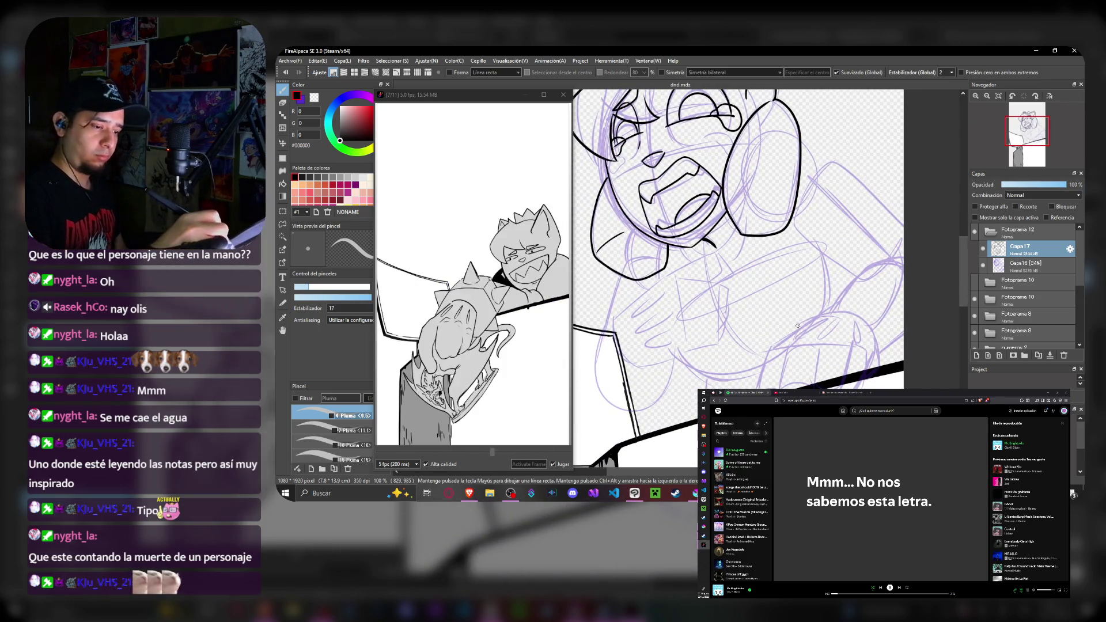
{"action": "left_click_drag", "start_coordinate": [824, 292], "coordinate": [843, 286]}
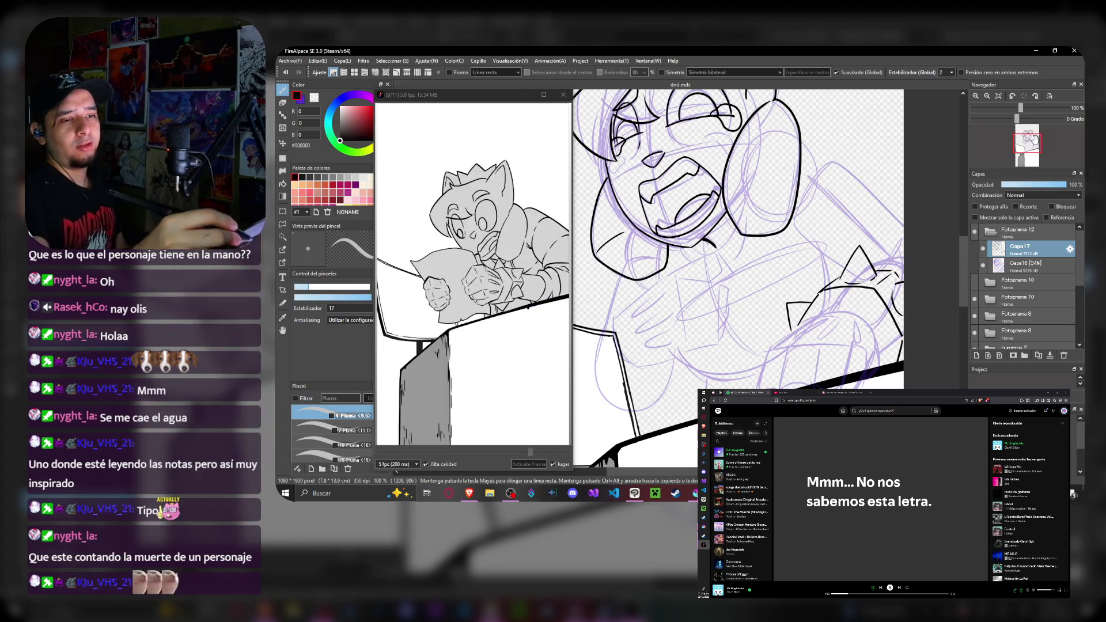
{"action": "scroll", "coordinate": [936, 323], "scroll_direction": "down", "scroll_amount": 2}
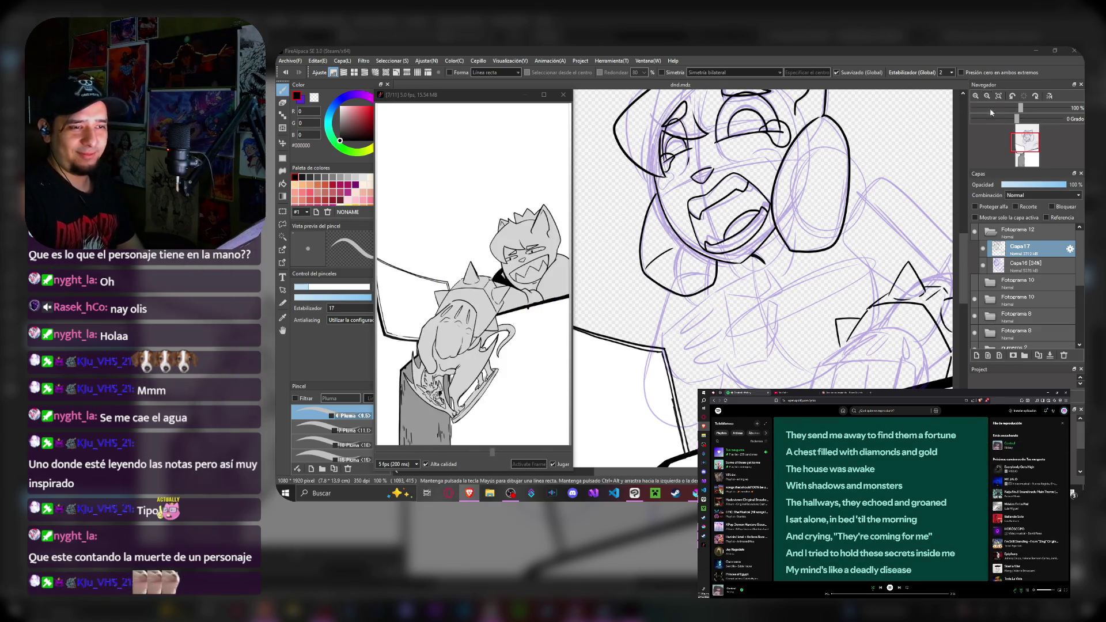
- Pan and rotate the view to the lower right of the cat drawing
{"action": "left_click_drag", "start_coordinate": [1025, 145], "coordinate": [1028, 140]}
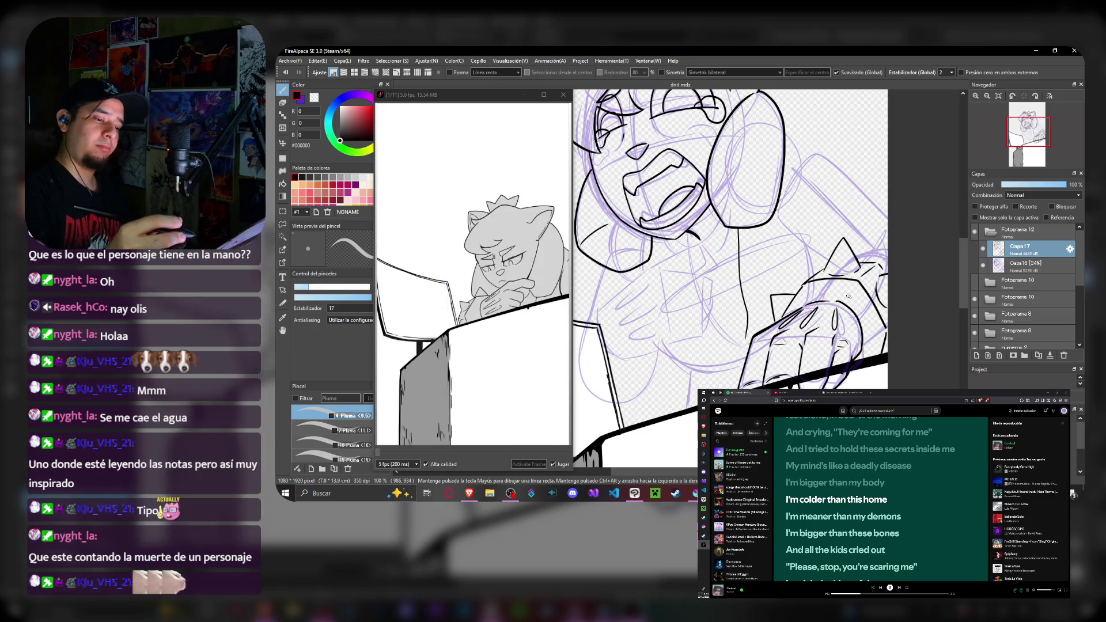
{"action": "left_click_drag", "start_coordinate": [1020, 138], "coordinate": [1029, 130]}
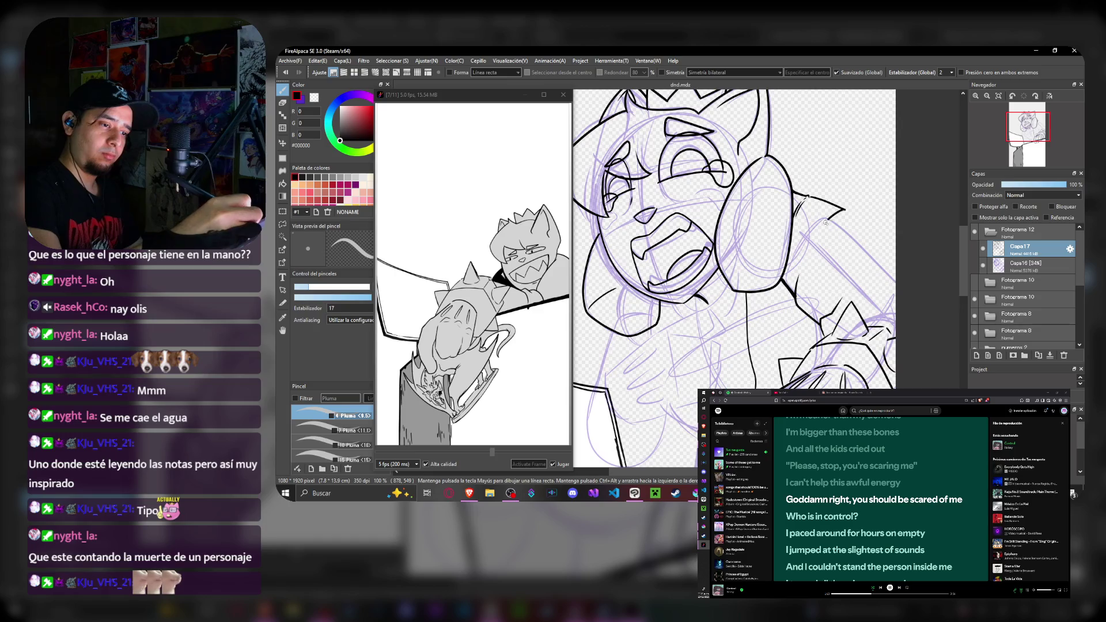
- Ink a bold black line on the face's right side, erasing stray lines as needed
{"action": "left_click_drag", "start_coordinate": [808, 201], "coordinate": [893, 246]}
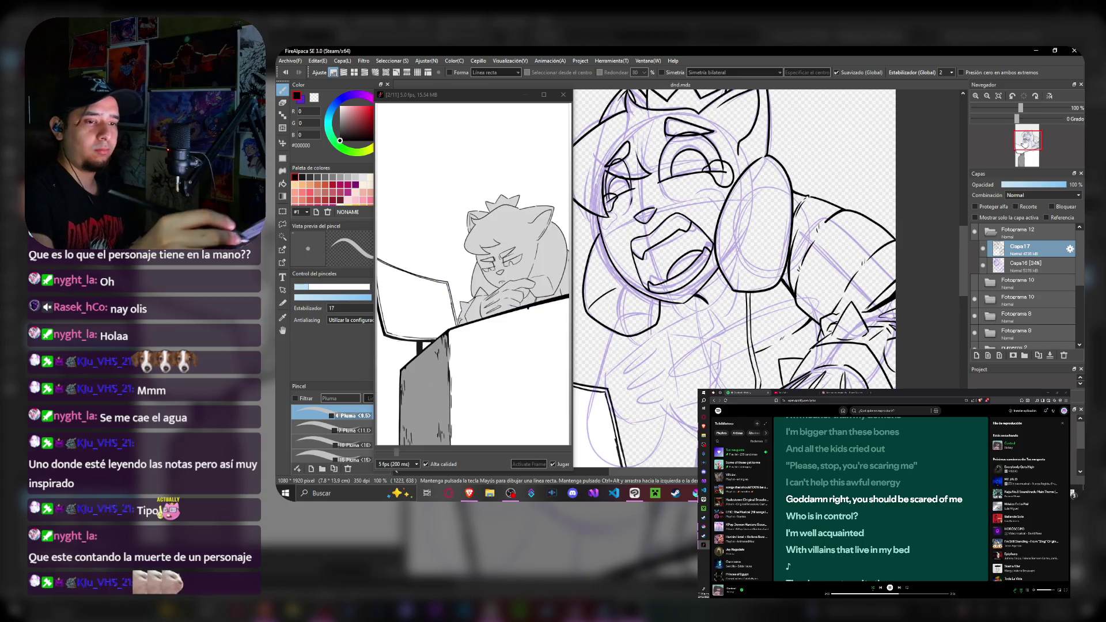
{"action": "left_click_drag", "start_coordinate": [658, 363], "coordinate": [744, 290]}
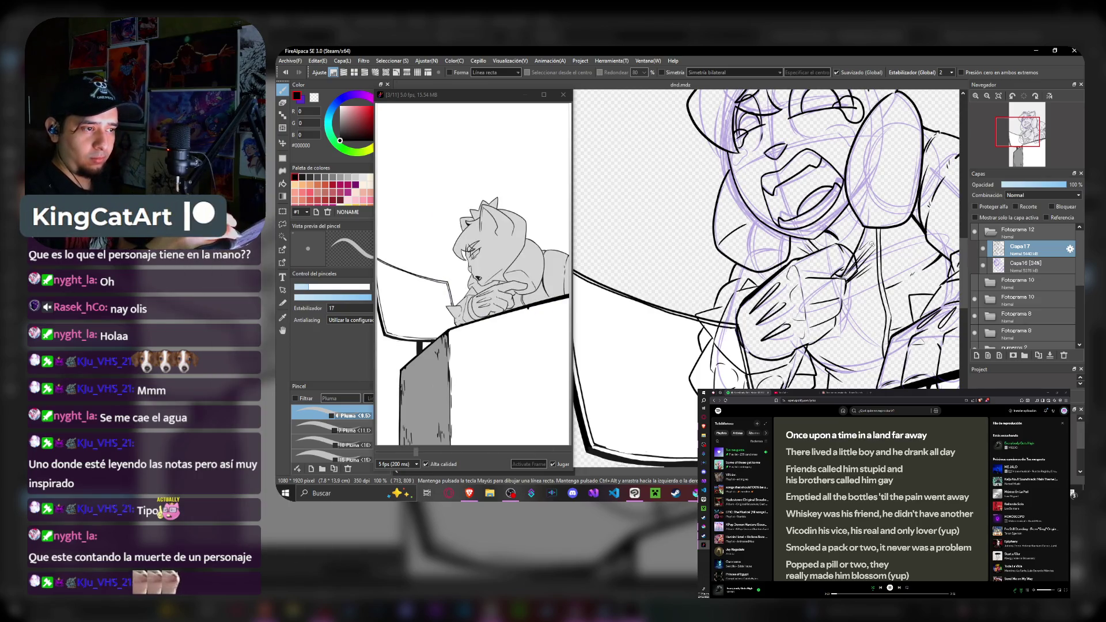
{"action": "key", "text": "space"}
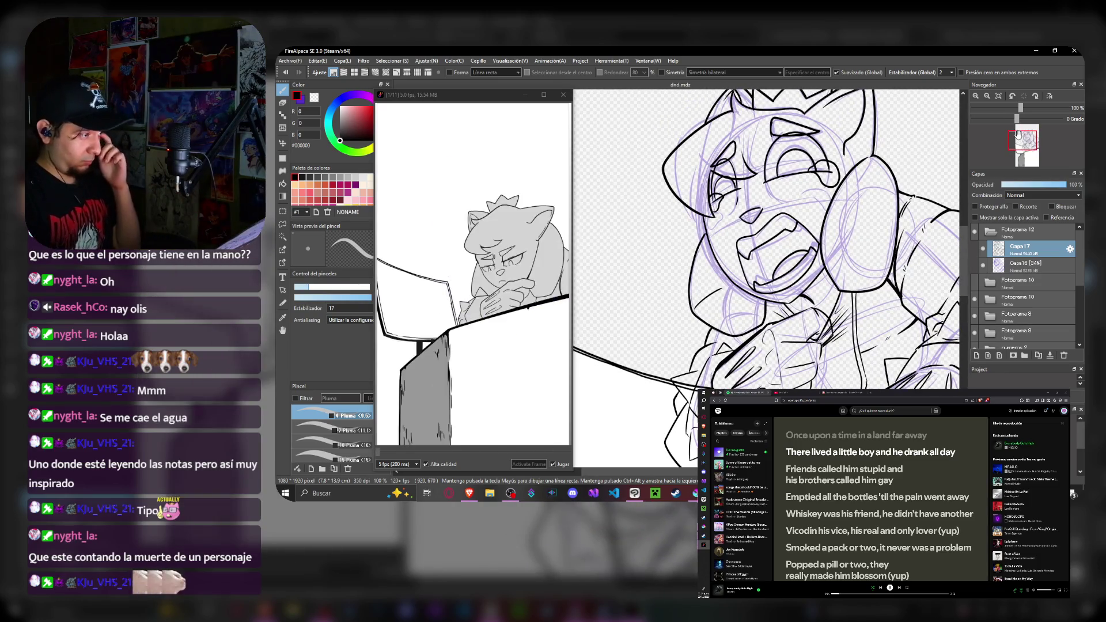
{"action": "scroll", "coordinate": [769, 242], "scroll_direction": "down", "scroll_amount": 3}
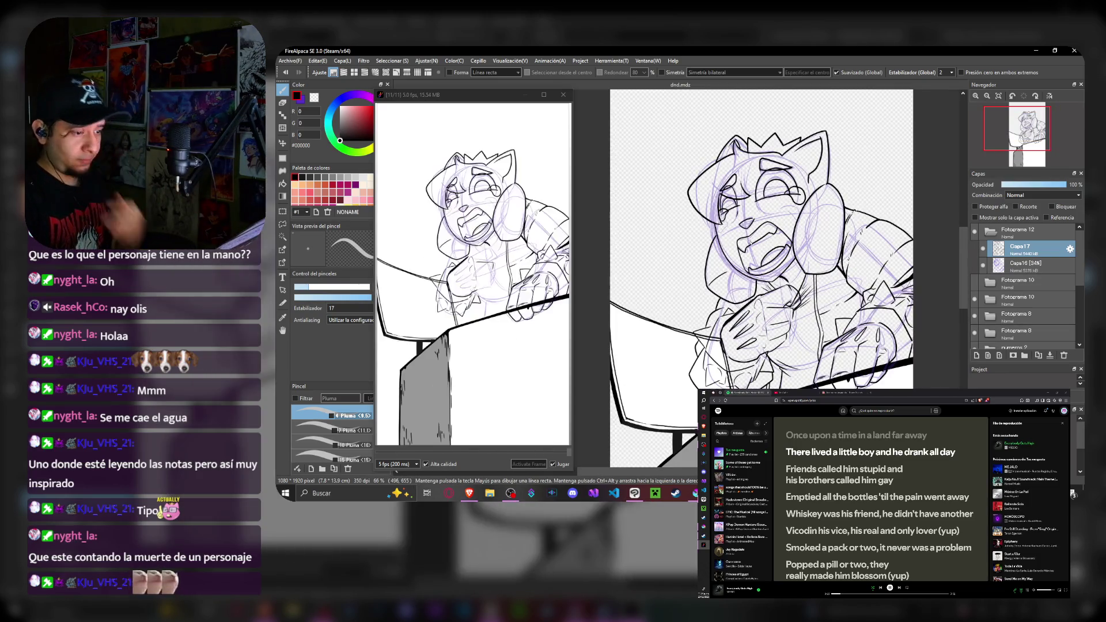
{"action": "scroll", "coordinate": [769, 242], "scroll_direction": "up", "scroll_amount": 3}
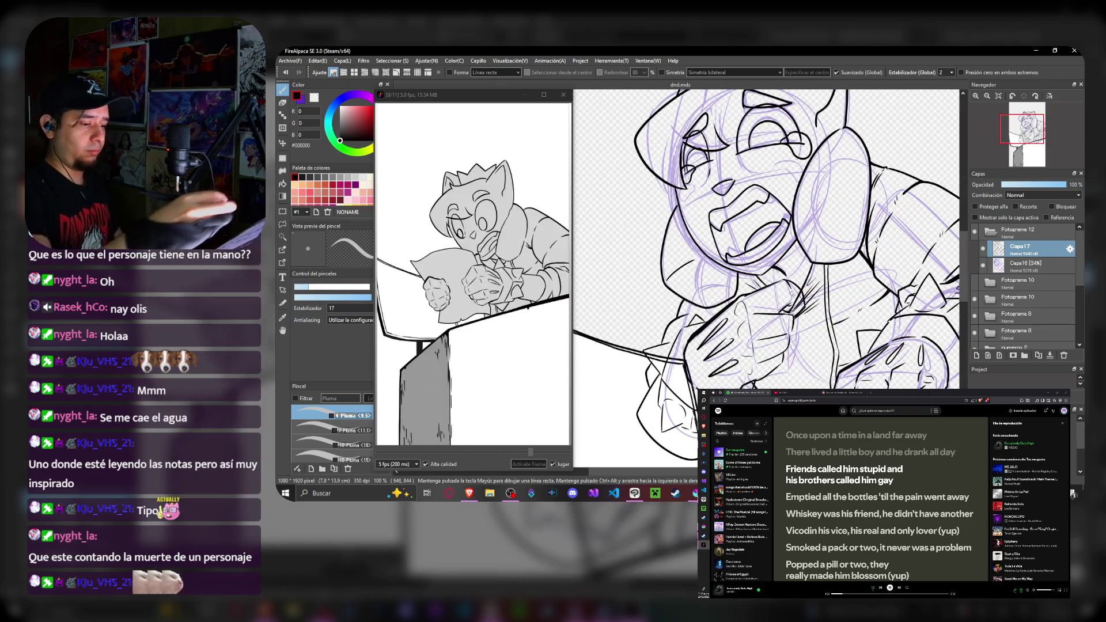
{"action": "key", "text": "e"}
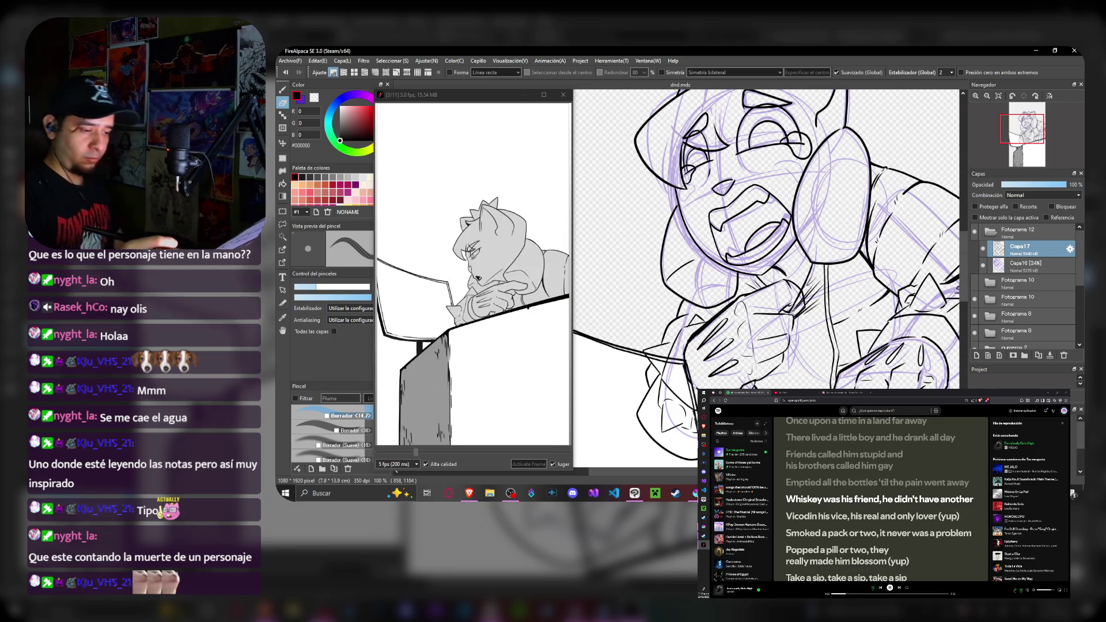
{"action": "key", "text": "p"}
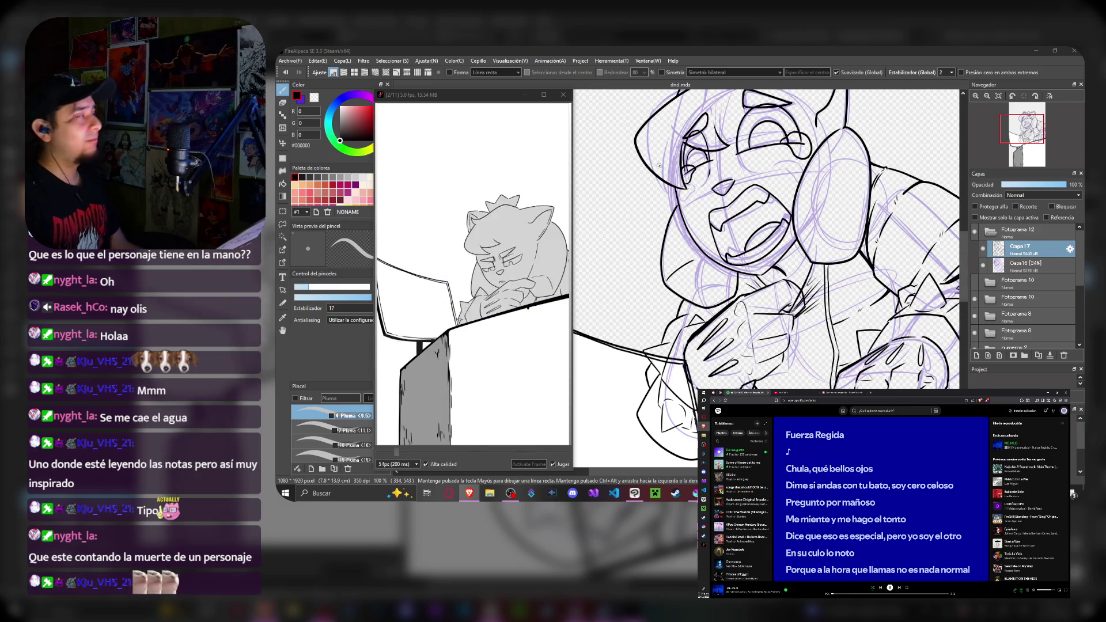
{"action": "scroll", "coordinate": [661, 164], "scroll_direction": "down", "scroll_amount": 3}
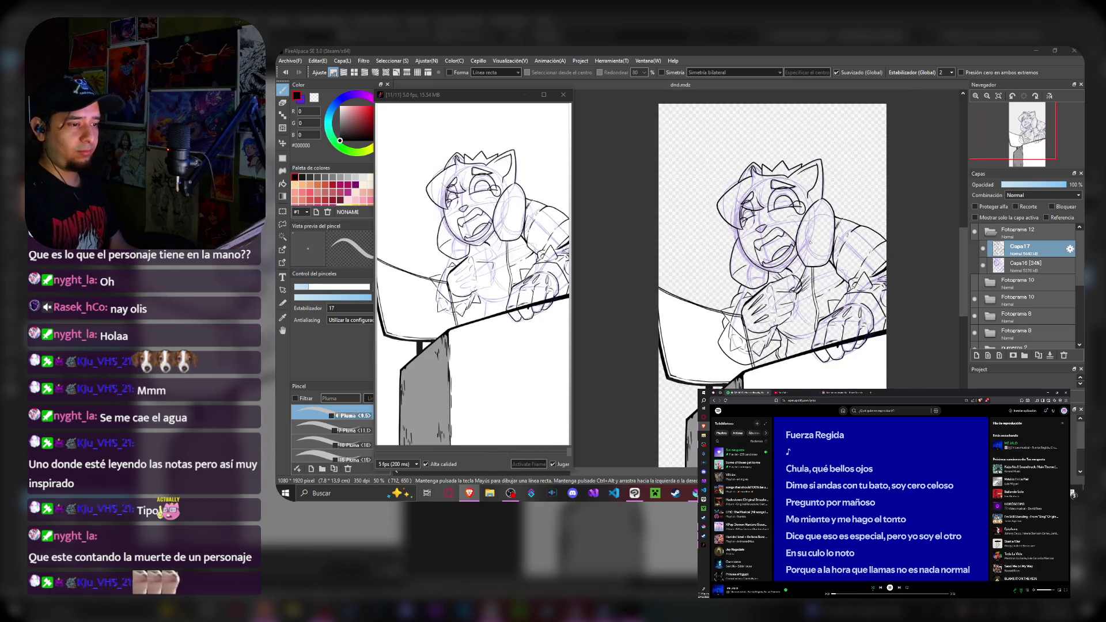
{"action": "scroll", "coordinate": [767, 197], "scroll_direction": "up", "scroll_amount": 3}
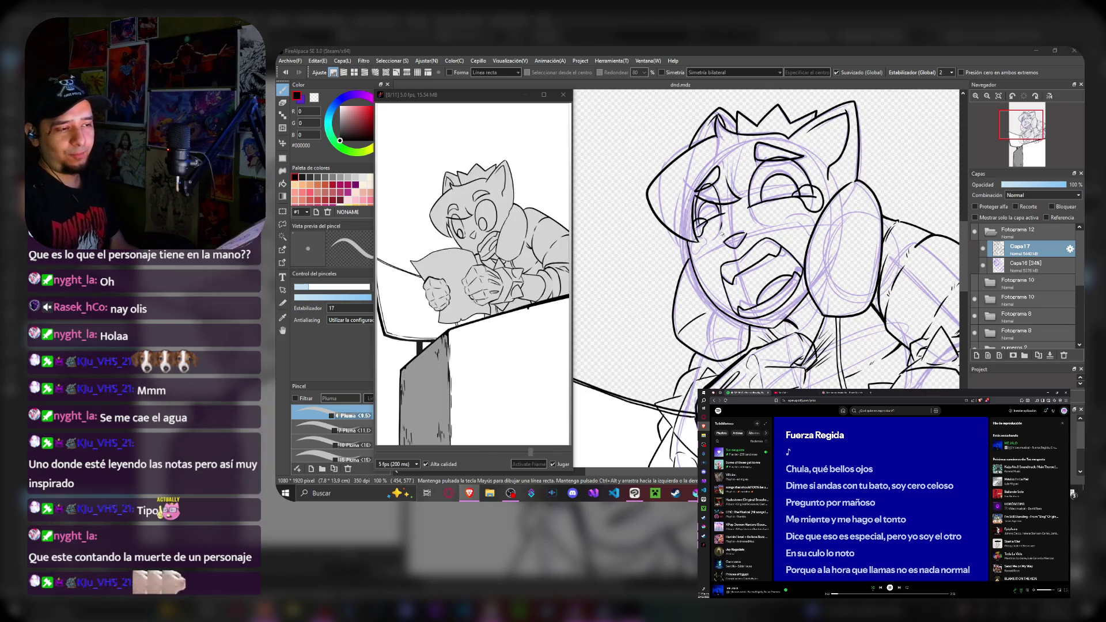
- Hide the purple sketch, flip-check neighbouring frames, and move to frame 12's upper ink layer
{"action": "left_click", "coordinate": [1012, 266]}
{"action": "key", "text": "Left"}
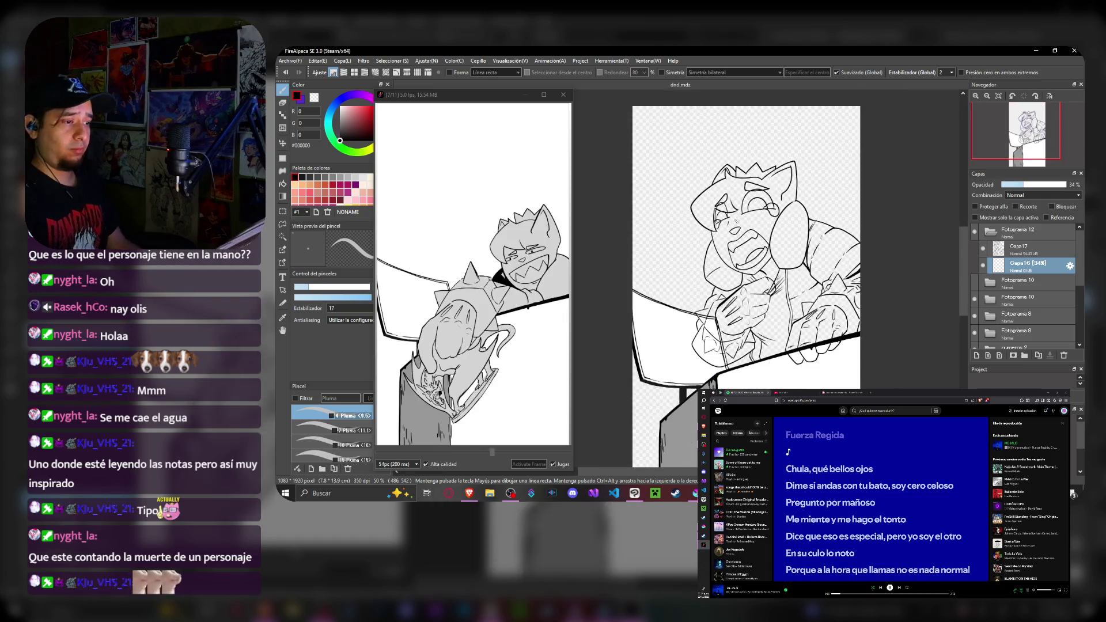
{"action": "key", "text": "Right"}
{"action": "key", "text": "alt+bracketright"}
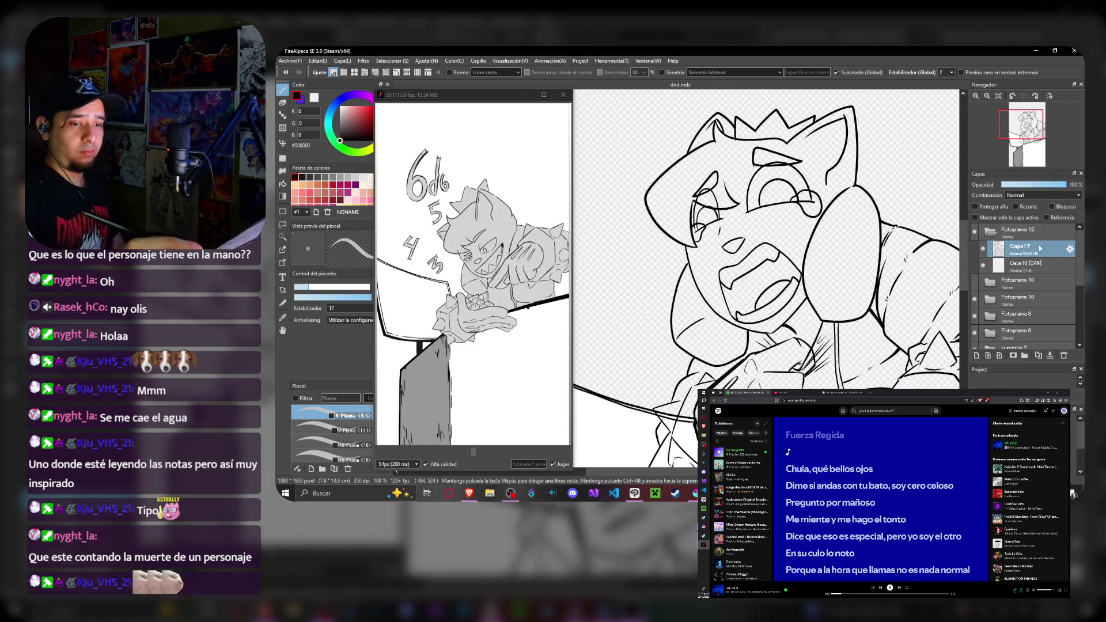
- Rectangle-select the cat's nose and nudge it into place with a transform
{"action": "left_click", "coordinate": [283, 104]}
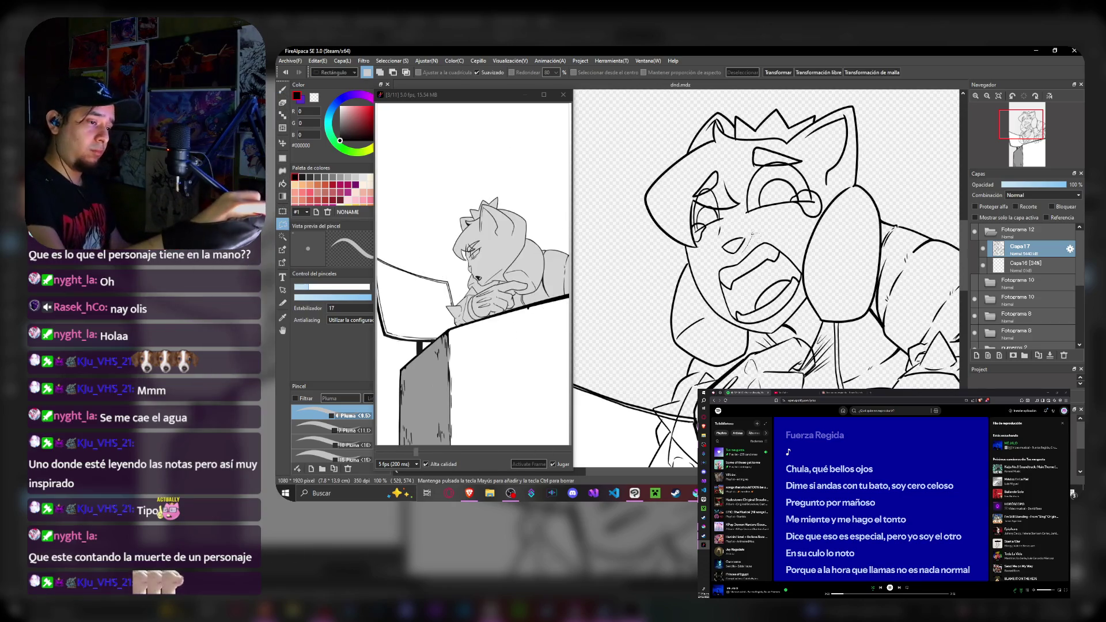
{"action": "left_click_drag", "start_coordinate": [712, 229], "coordinate": [752, 256]}
{"action": "key", "text": "ctrl+t"}
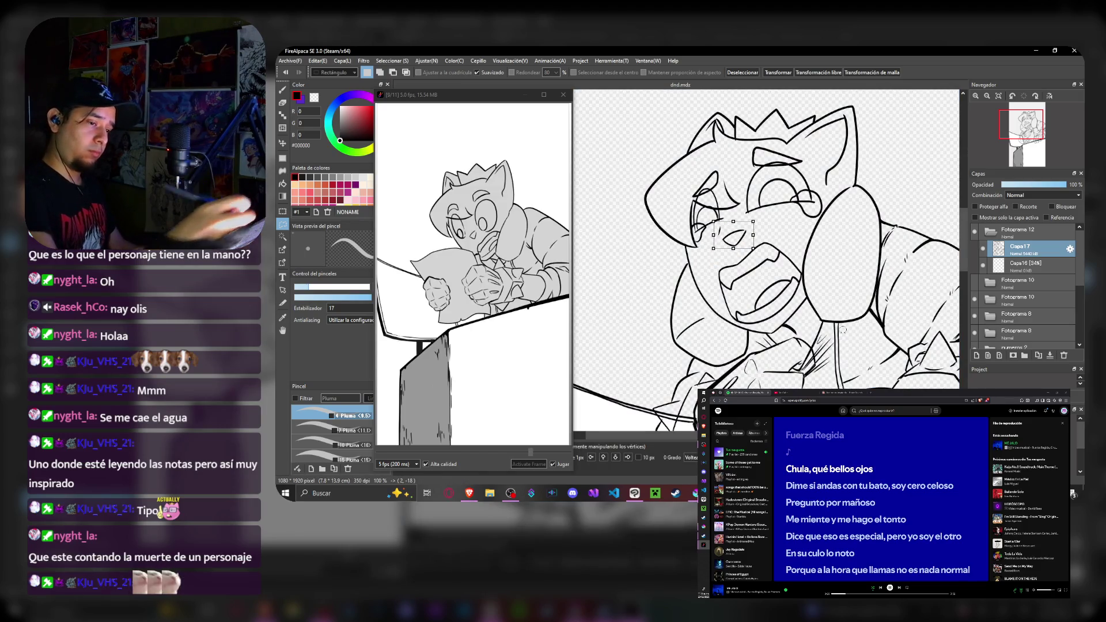
{"action": "key", "text": "Return"}
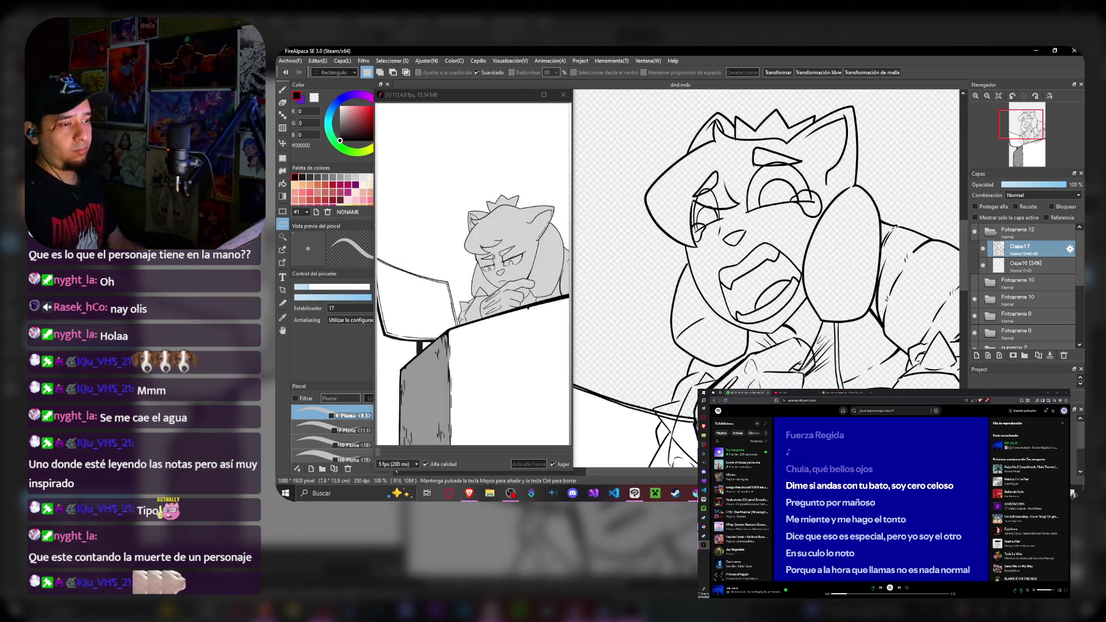
{"action": "scroll", "coordinate": [744, 259], "scroll_direction": "down", "scroll_amount": 4}
{"action": "scroll", "coordinate": [744, 260], "scroll_direction": "down", "scroll_amount": 3}
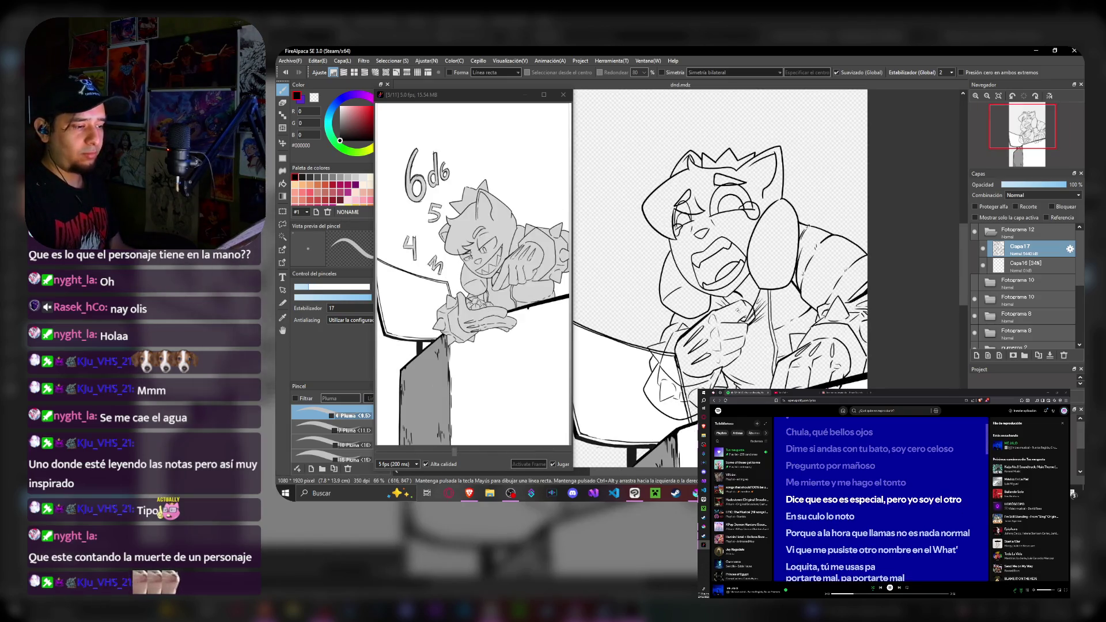
{"action": "scroll", "coordinate": [717, 276], "scroll_direction": "down", "scroll_amount": 2}
{"action": "scroll", "coordinate": [717, 277], "scroll_direction": "up", "scroll_amount": 2}
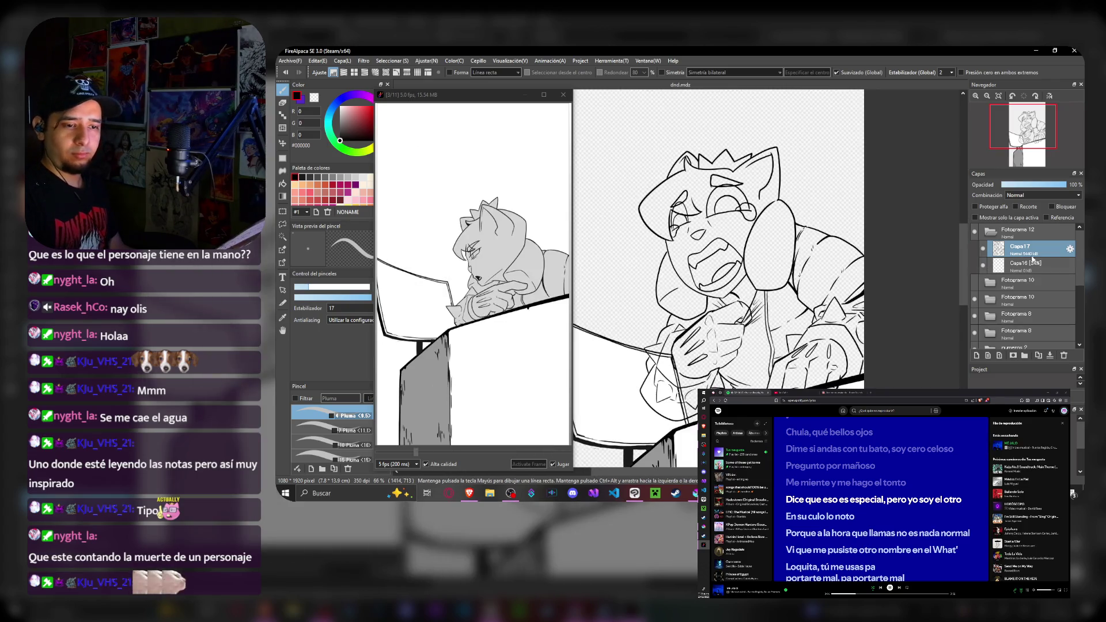
- Switch to frame 12's lower ink layer Capa16 with the lasso selection tool active
{"action": "left_click", "coordinate": [1022, 262]}
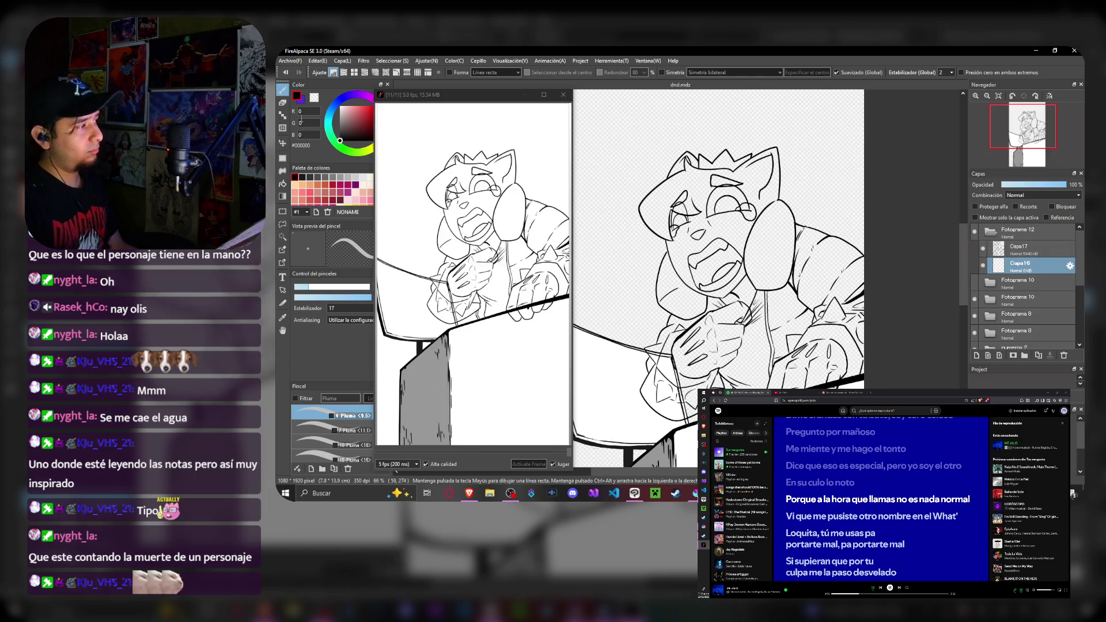
{"action": "left_click", "coordinate": [285, 224]}
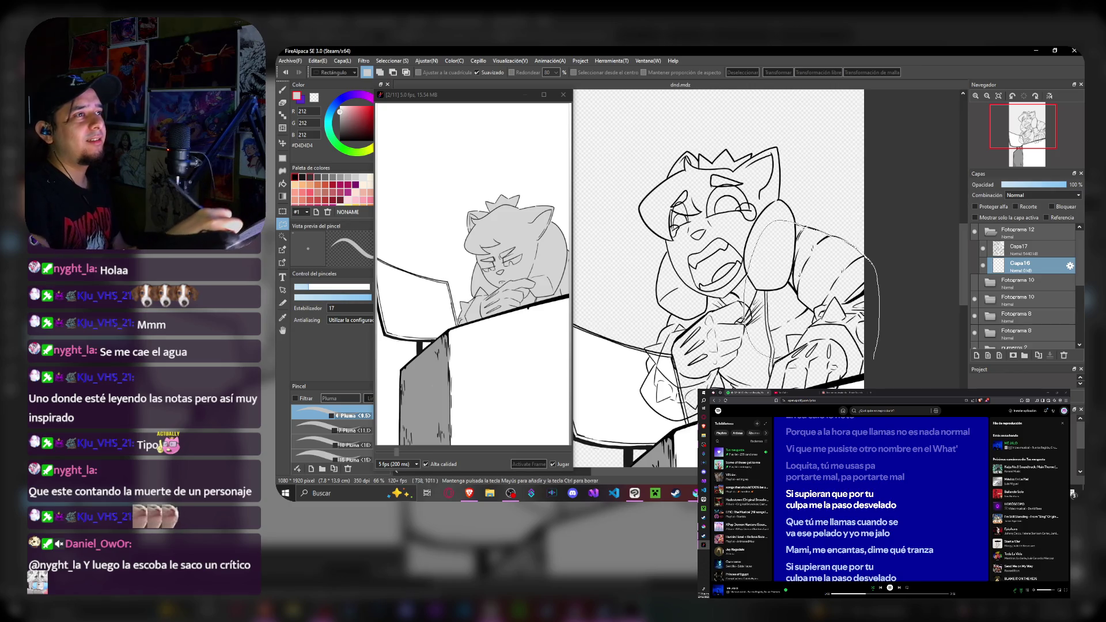
- Lasso the cat's arm region and ready the bucket fill with the whole page in view
{"action": "left_click_drag", "start_coordinate": [874, 260], "coordinate": [880, 274]}
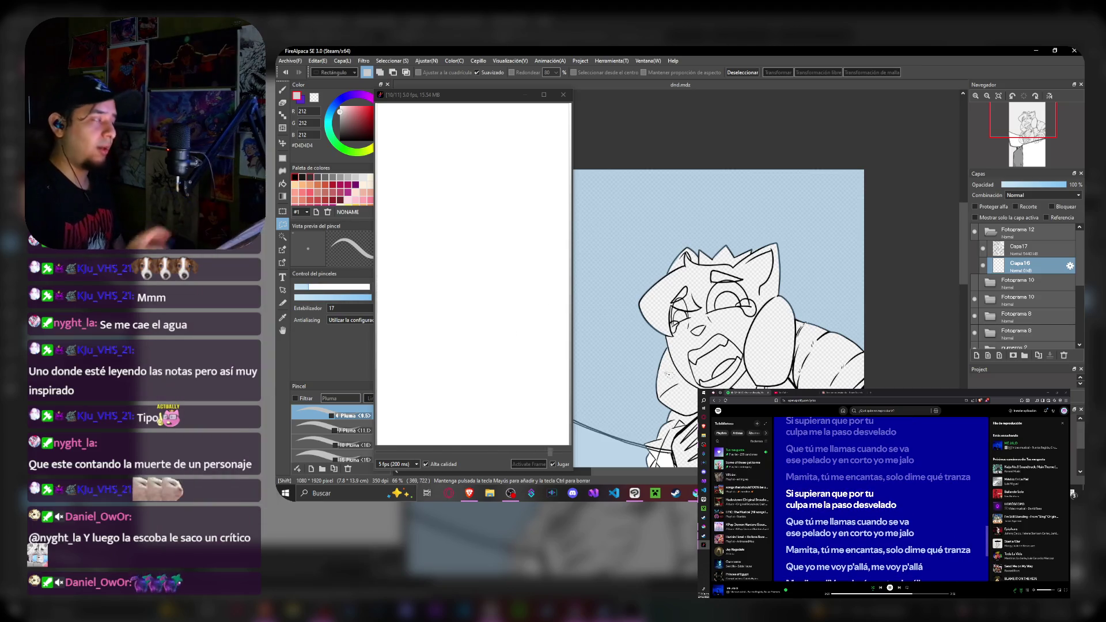
{"action": "key", "text": "ctrl+0"}
{"action": "scroll", "coordinate": [750, 291], "scroll_direction": "up", "scroll_amount": 3}
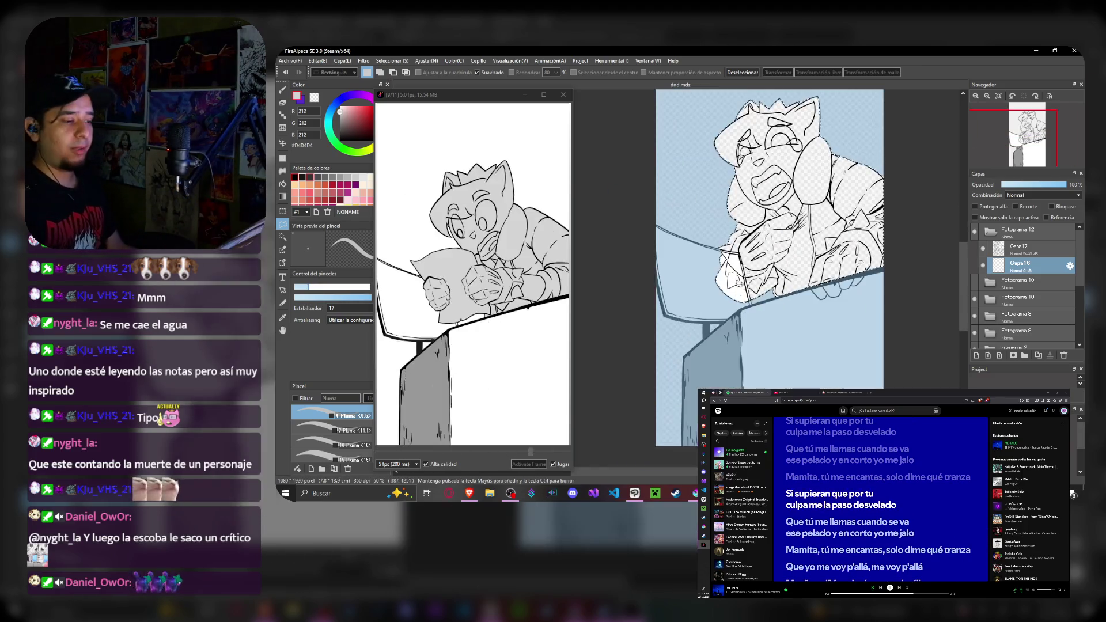
{"action": "scroll", "coordinate": [751, 259], "scroll_direction": "up", "scroll_amount": 3}
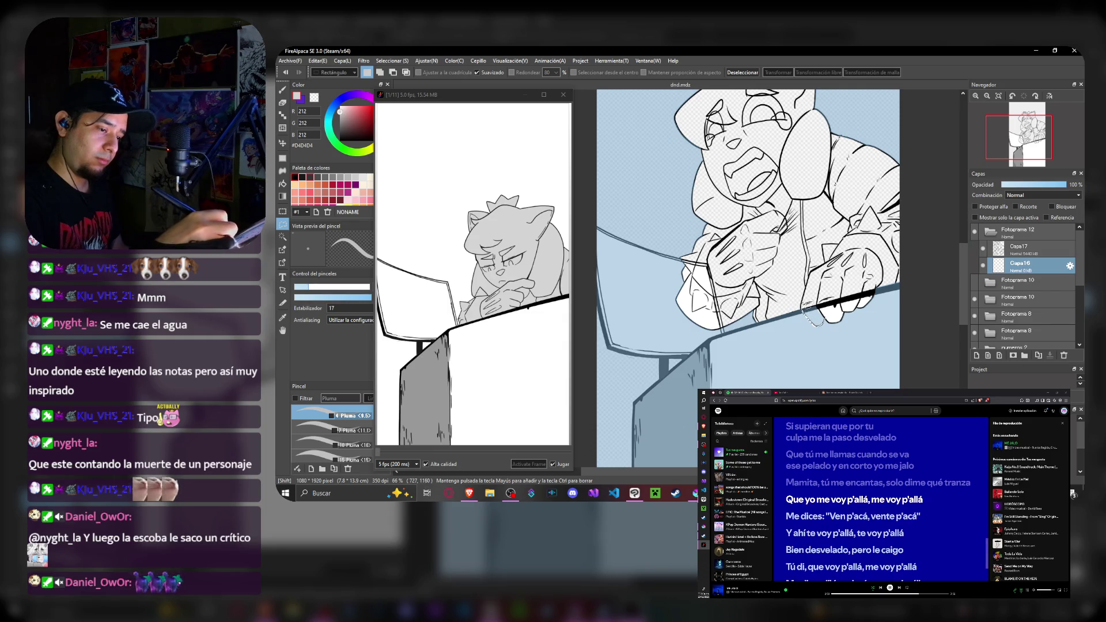
{"action": "scroll", "coordinate": [779, 259], "scroll_direction": "down", "scroll_amount": 2}
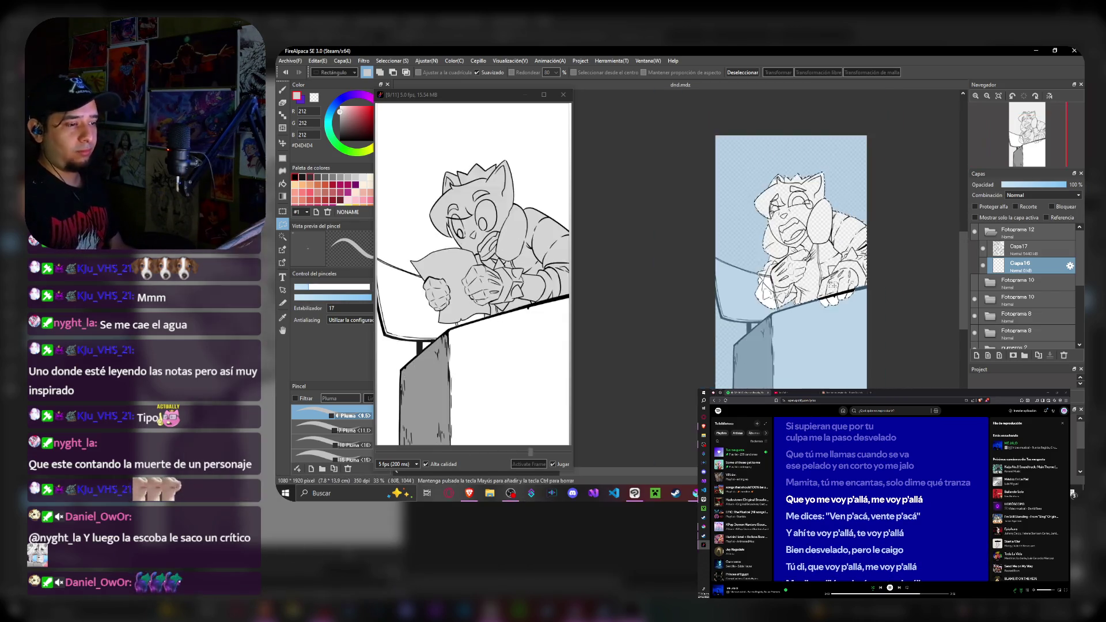
{"action": "scroll", "coordinate": [778, 260], "scroll_direction": "up", "scroll_amount": 3}
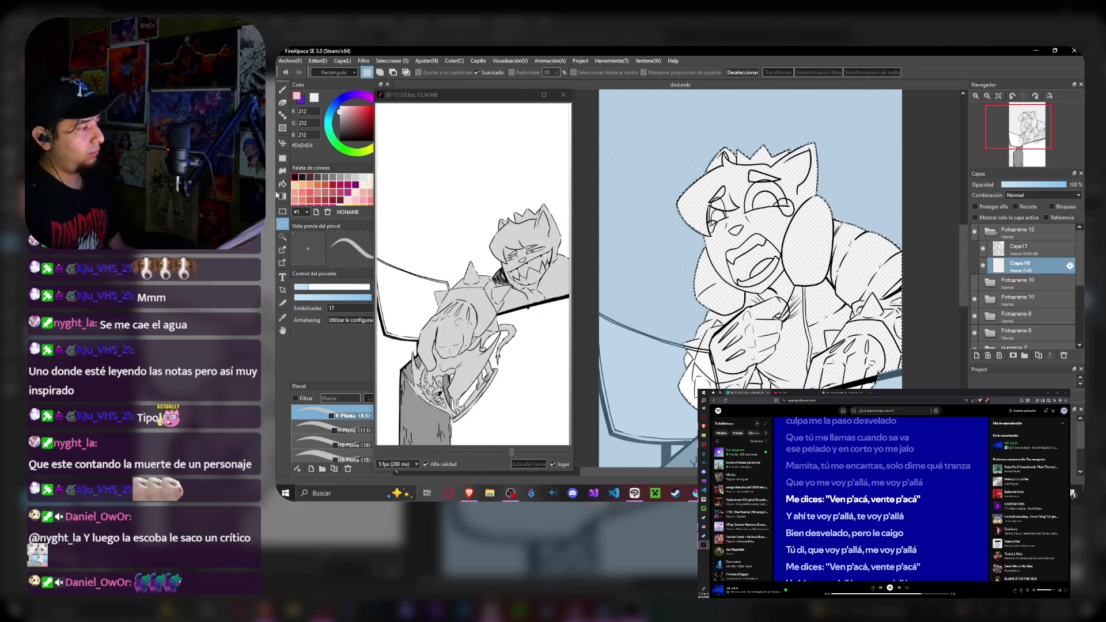
{"action": "key", "text": "g"}
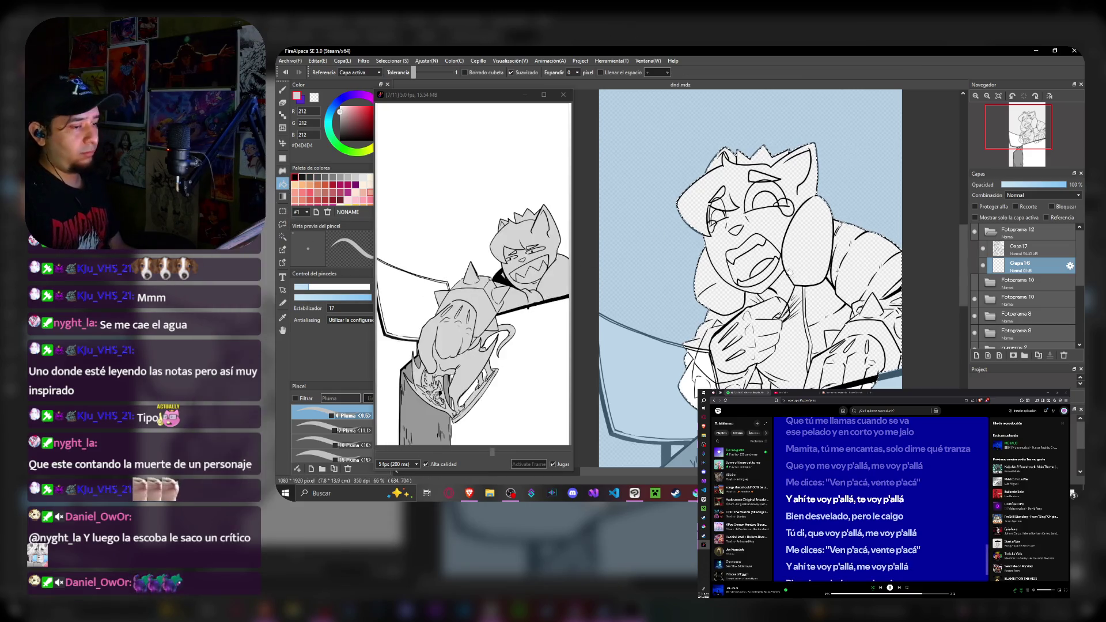
- Fill the cat's interior with light grey D4D4D4, clear the selection and return to Capa17
{"action": "left_click", "coordinate": [793, 273]}
{"action": "key", "text": "ctrl+d"}
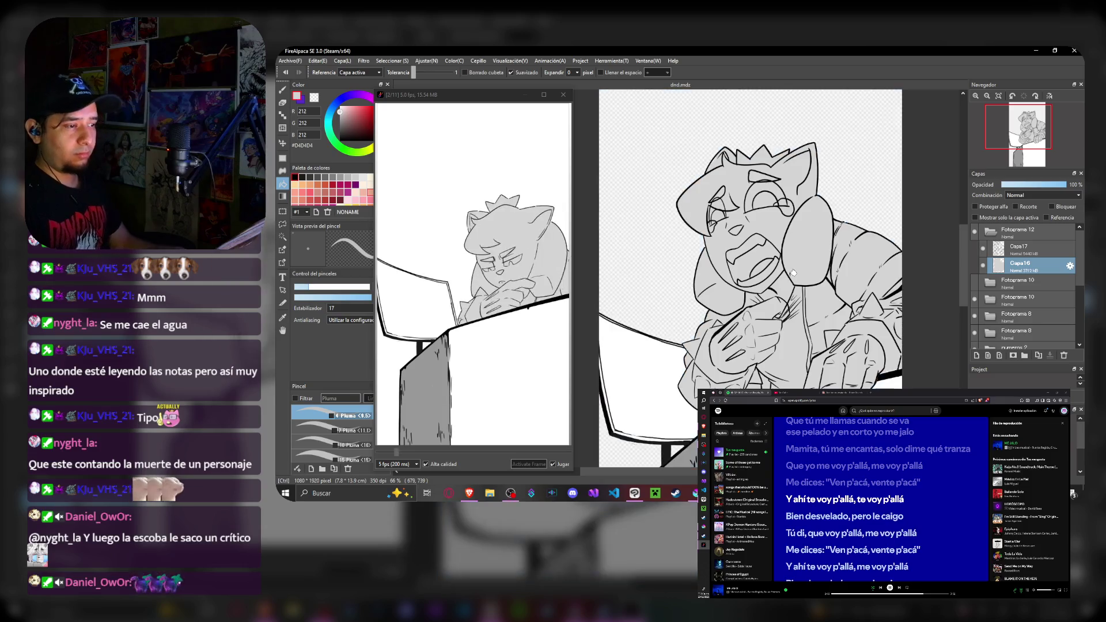
{"action": "scroll", "coordinate": [793, 303], "scroll_direction": "down", "scroll_amount": 2}
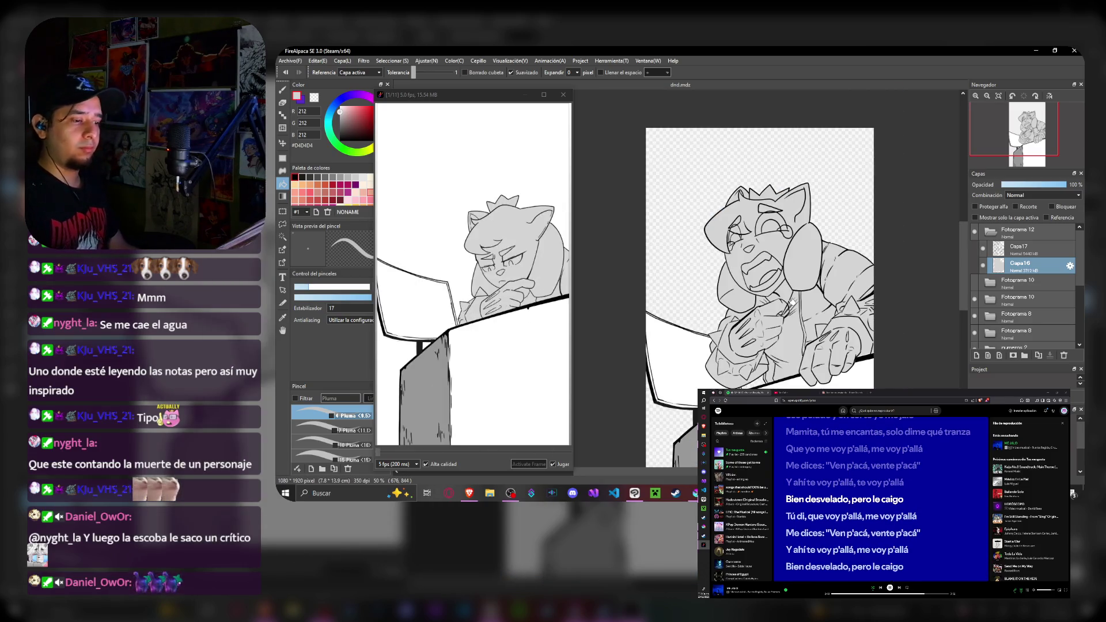
{"action": "scroll", "coordinate": [789, 297], "scroll_direction": "up", "scroll_amount": 2}
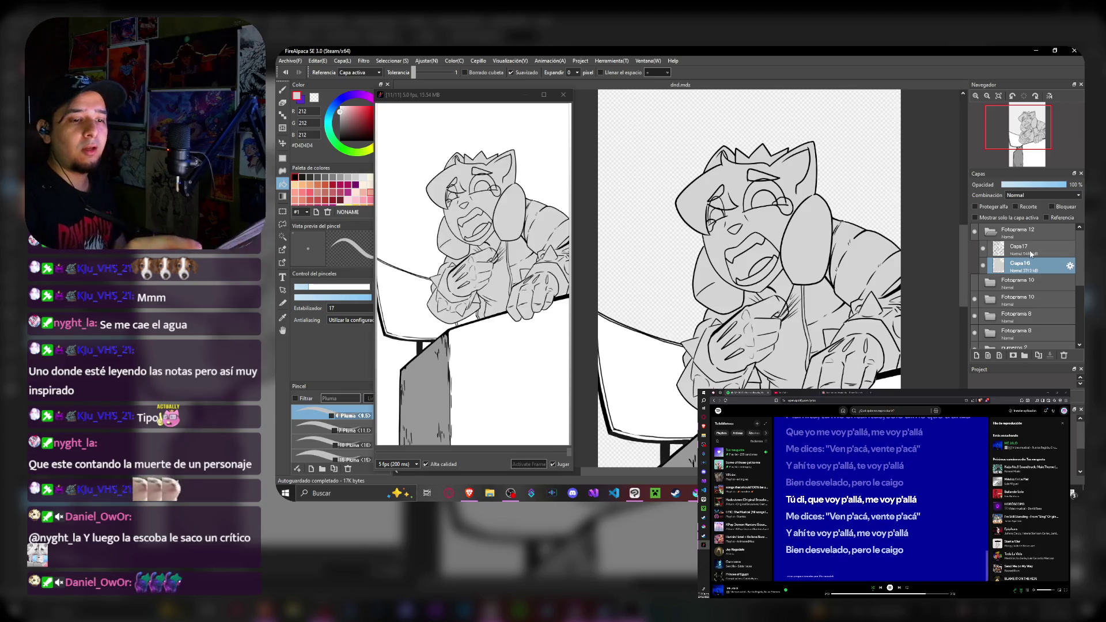
{"action": "left_click", "coordinate": [1009, 247]}
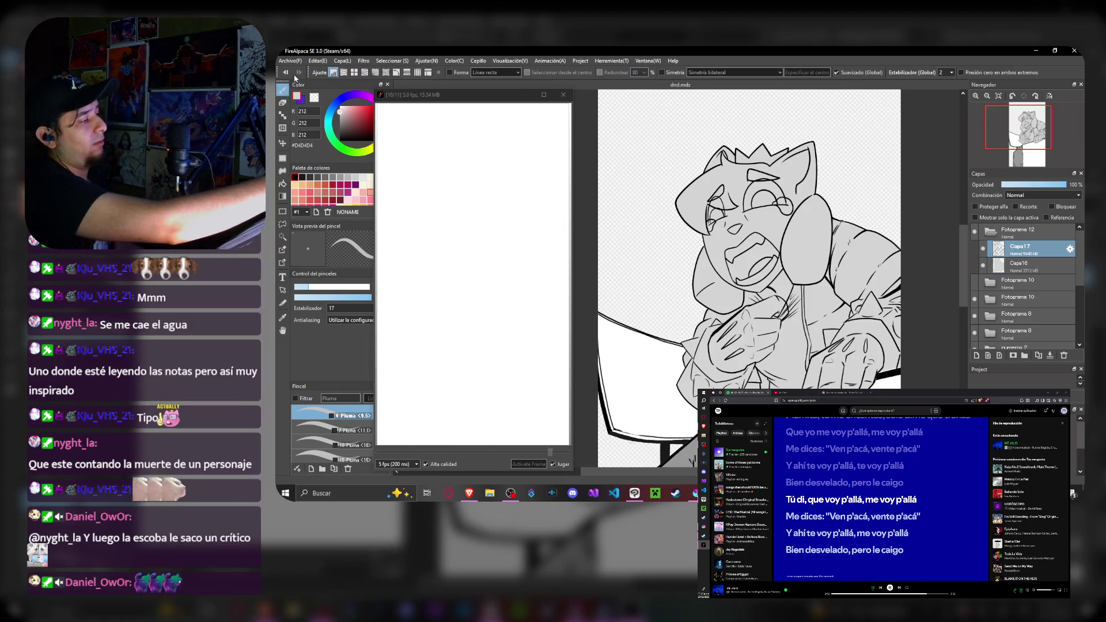
- Load the Borrador eraser brushes and select the whole Fotograma 12 folder
{"action": "left_click", "coordinate": [294, 86]}
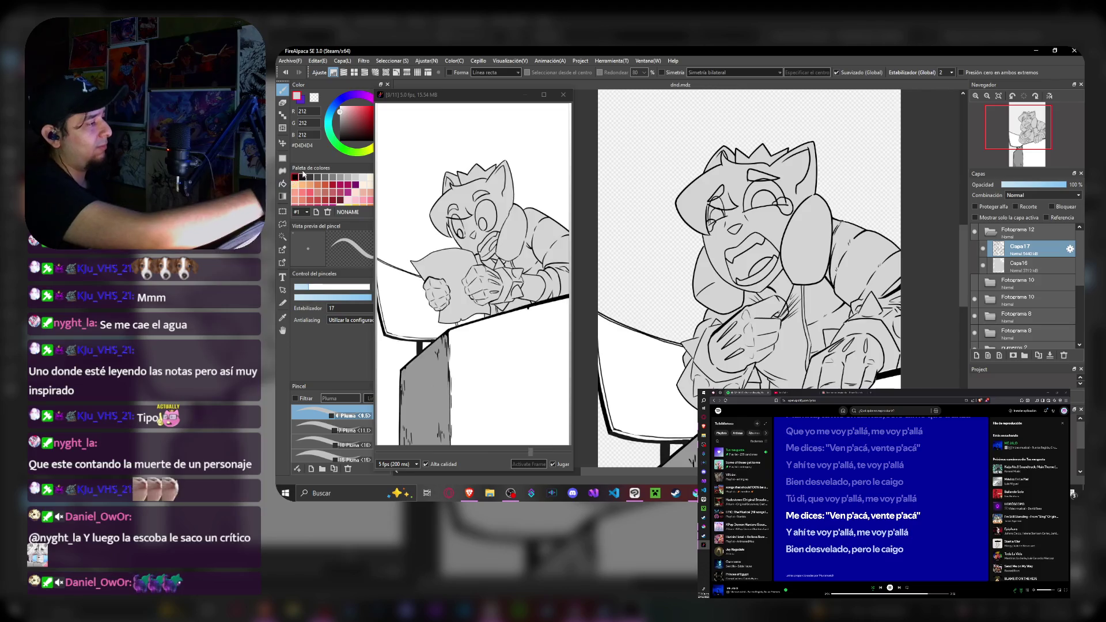
{"action": "key", "text": "e"}
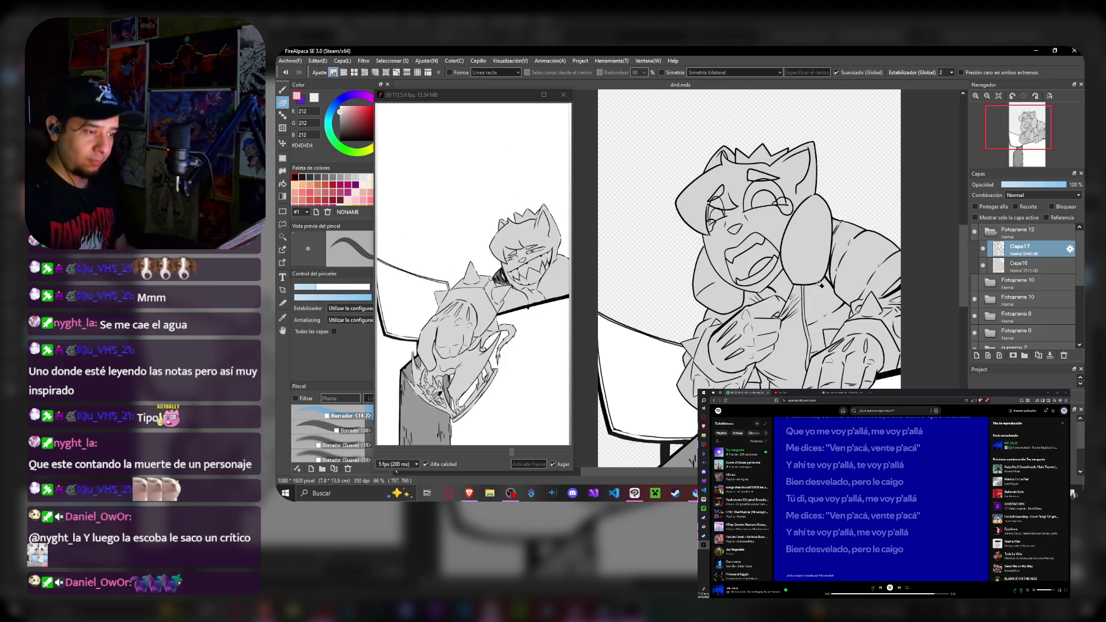
{"action": "scroll", "coordinate": [819, 283], "scroll_direction": "down", "scroll_amount": 2}
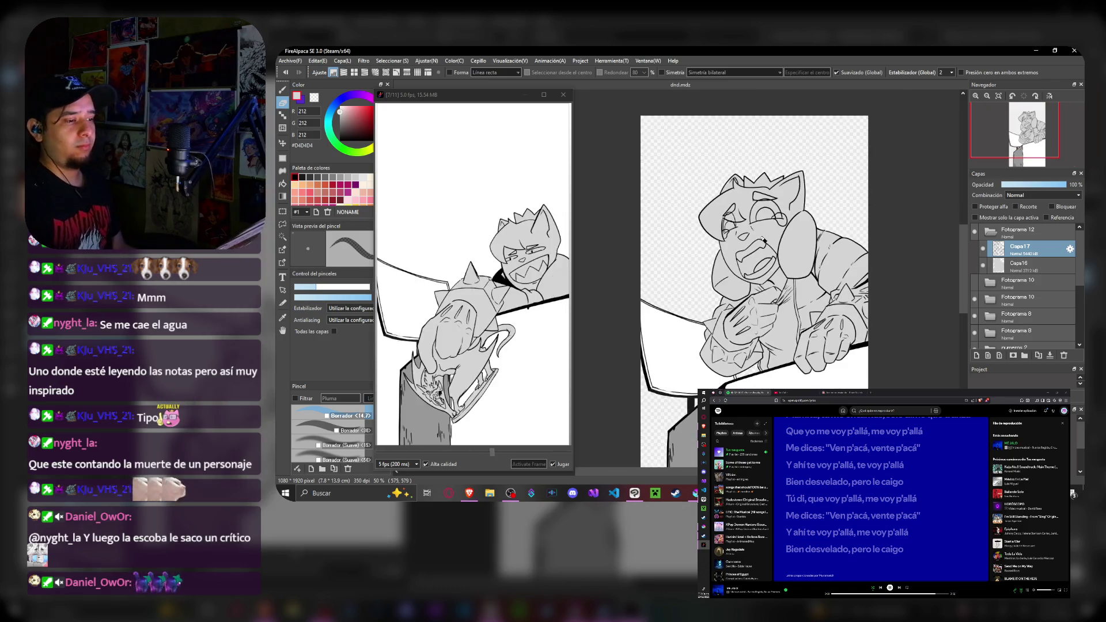
{"action": "scroll", "coordinate": [753, 283], "scroll_direction": "down", "scroll_amount": 2}
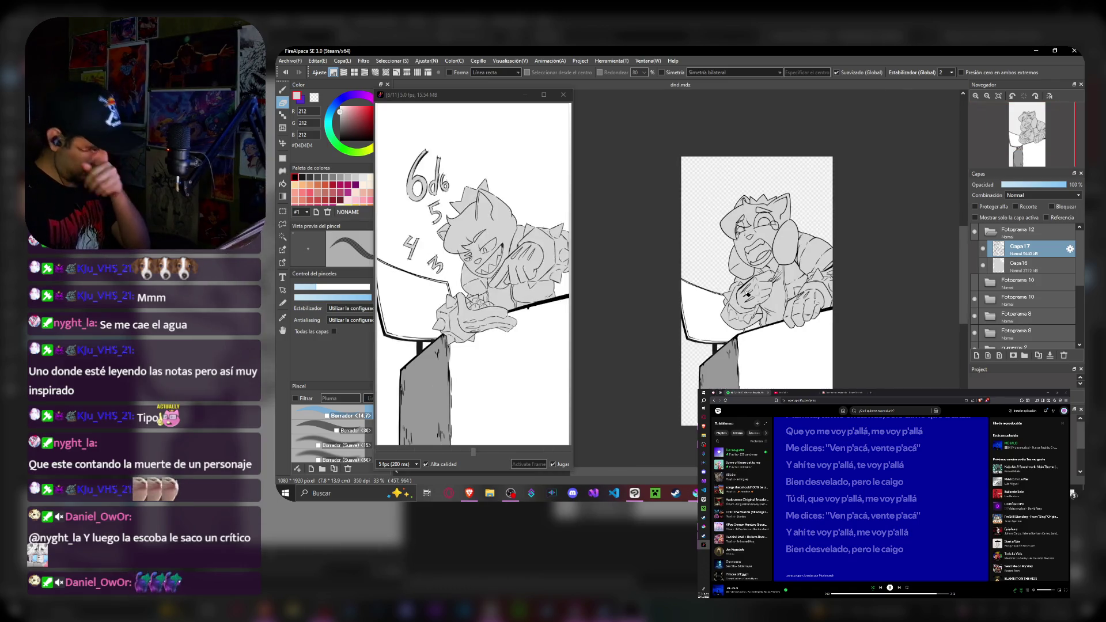
{"action": "scroll", "coordinate": [760, 277], "scroll_direction": "up", "scroll_amount": 2}
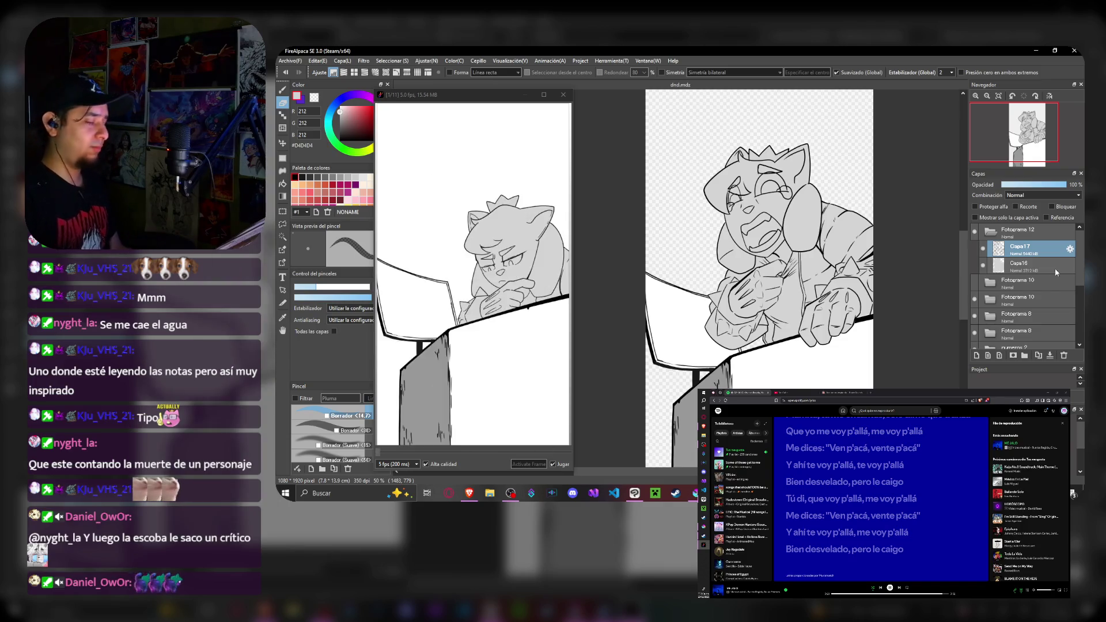
{"action": "left_click", "coordinate": [1029, 232]}
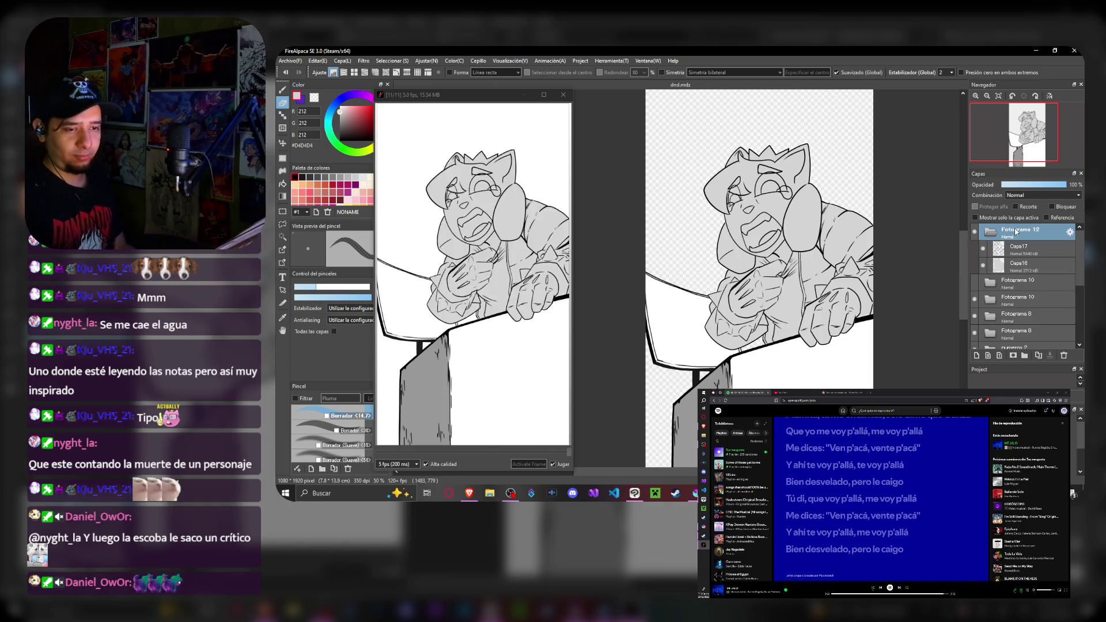
- Paste a duplicate Fotograma 12 folder and make its Capa17 the active layer
{"action": "key", "text": "ctrl+v"}
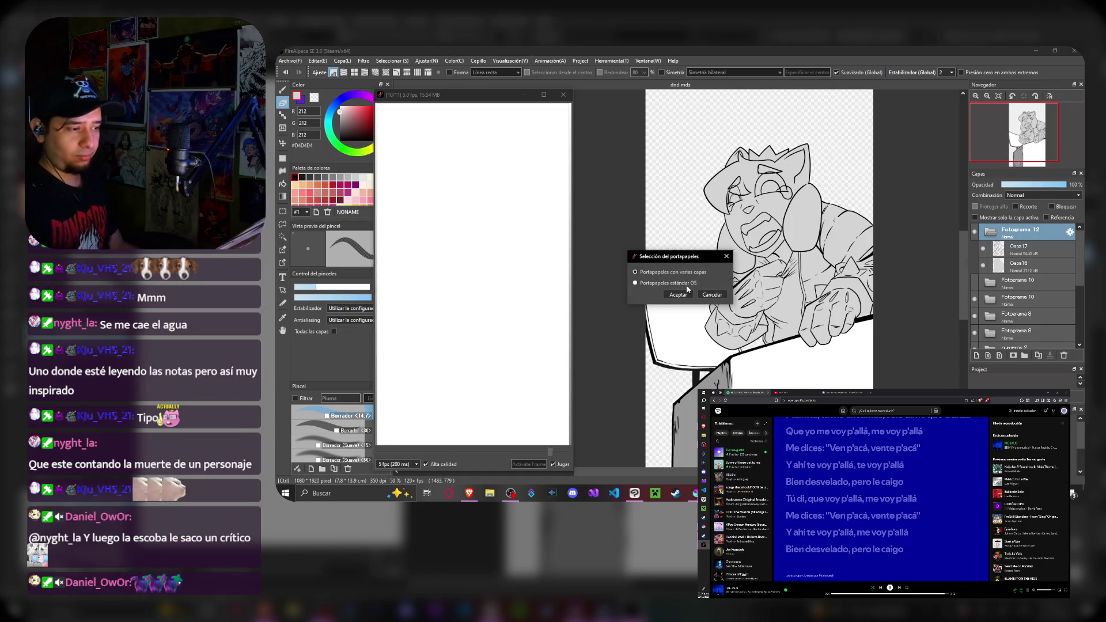
{"action": "left_click", "coordinate": [677, 296]}
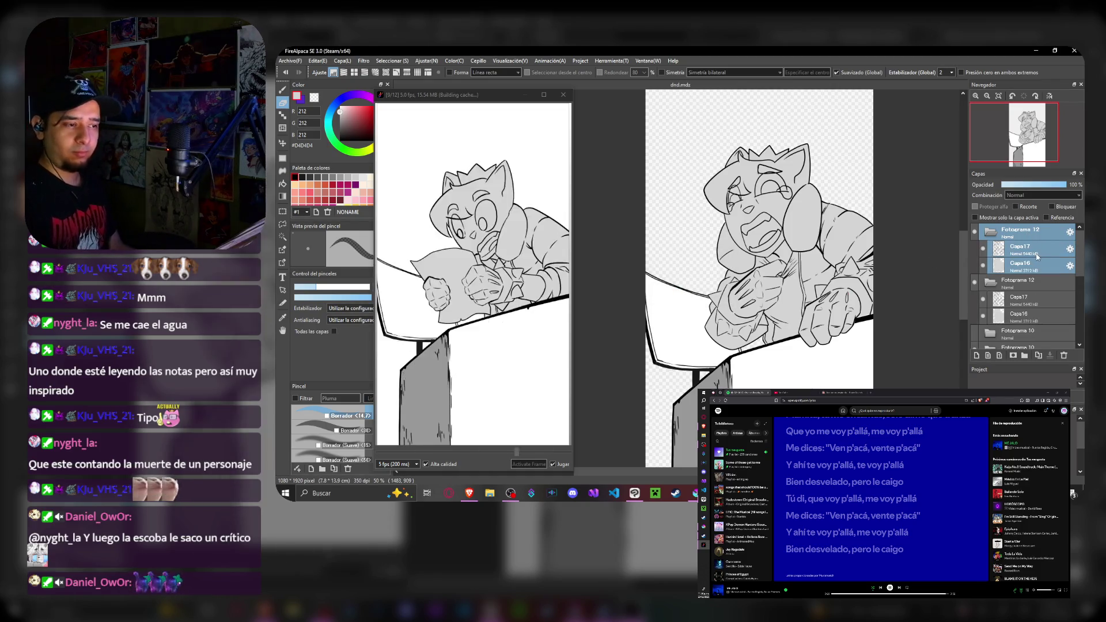
{"action": "left_click", "coordinate": [1019, 247]}
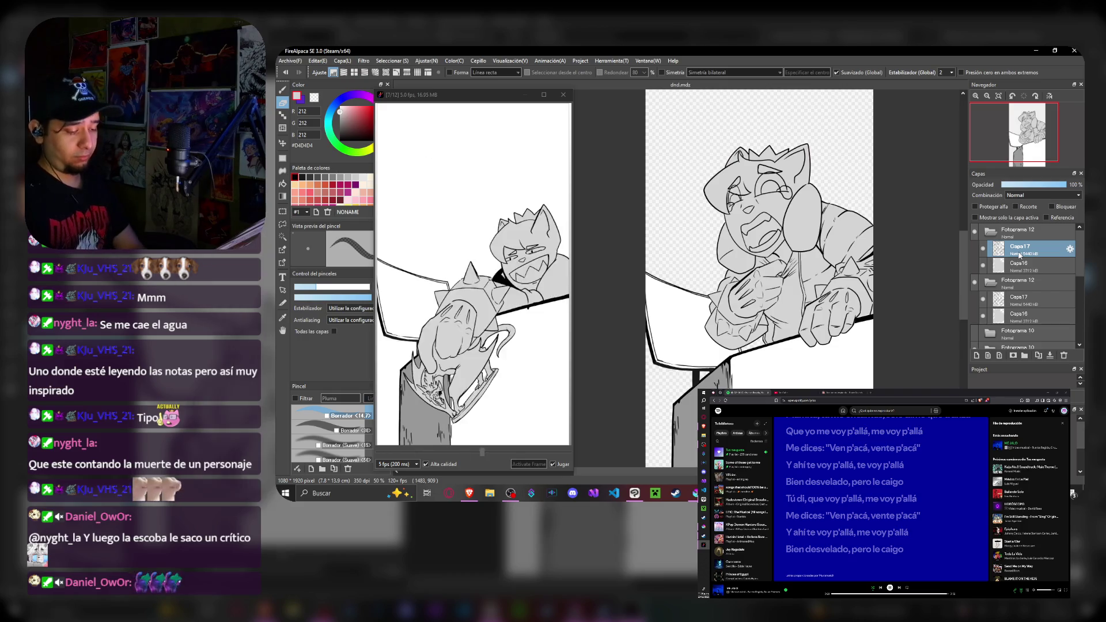
{"action": "scroll", "coordinate": [842, 218], "scroll_direction": "up", "scroll_amount": 2}
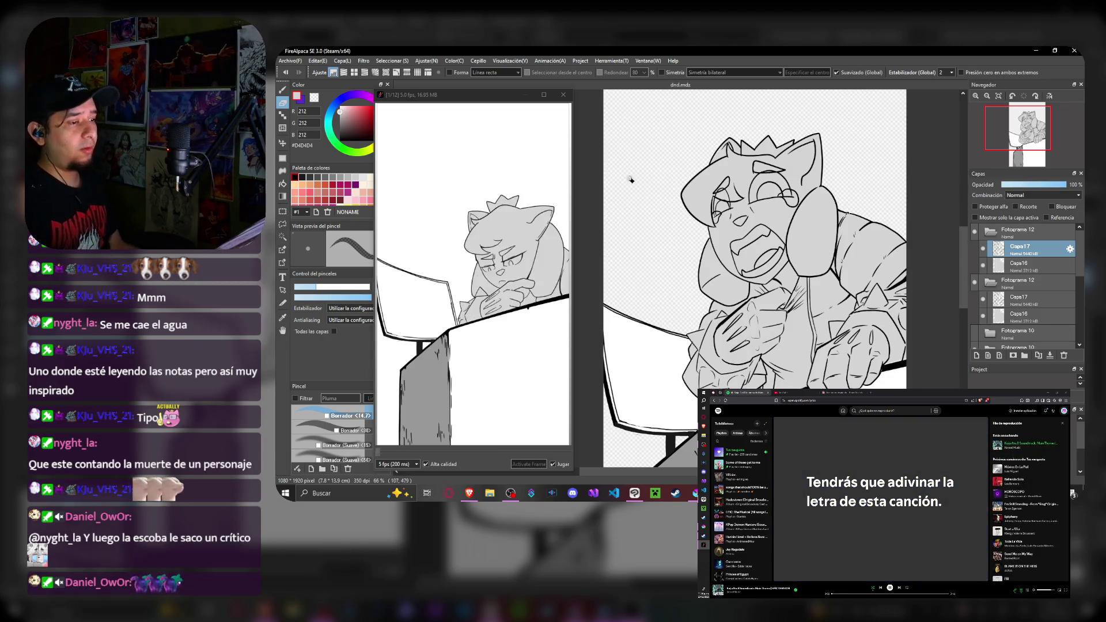
{"action": "scroll", "coordinate": [758, 163], "scroll_direction": "up", "scroll_amount": 1}
{"action": "scroll", "coordinate": [757, 165], "scroll_direction": "up", "scroll_amount": 1}
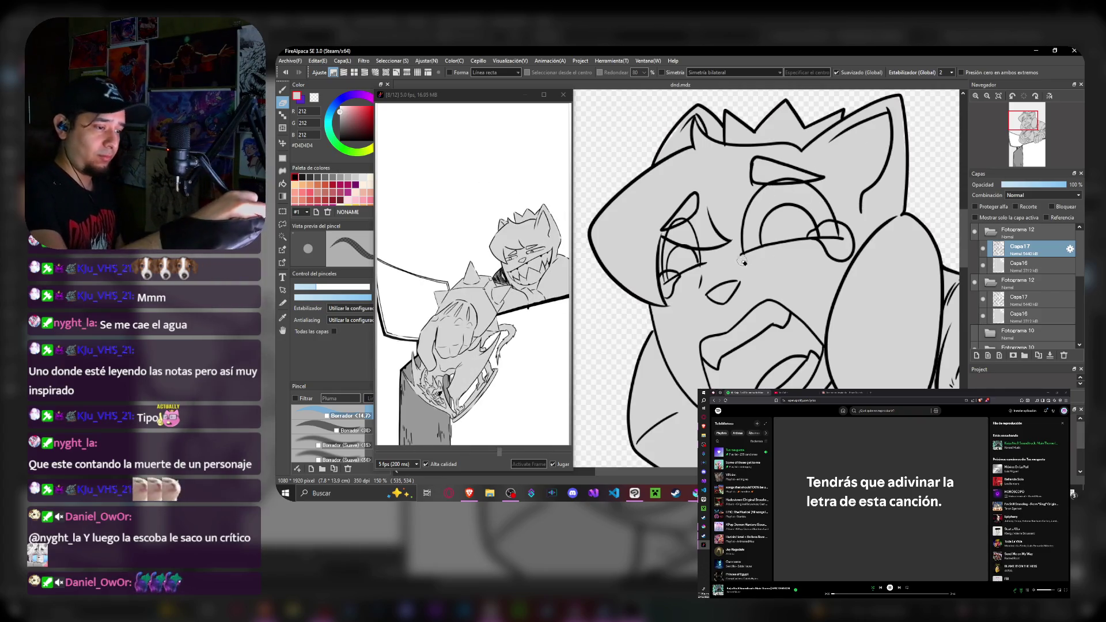
- Hide the grey fill layer and sketch a red stroke at the top of the head
{"action": "left_click", "coordinate": [988, 270]}
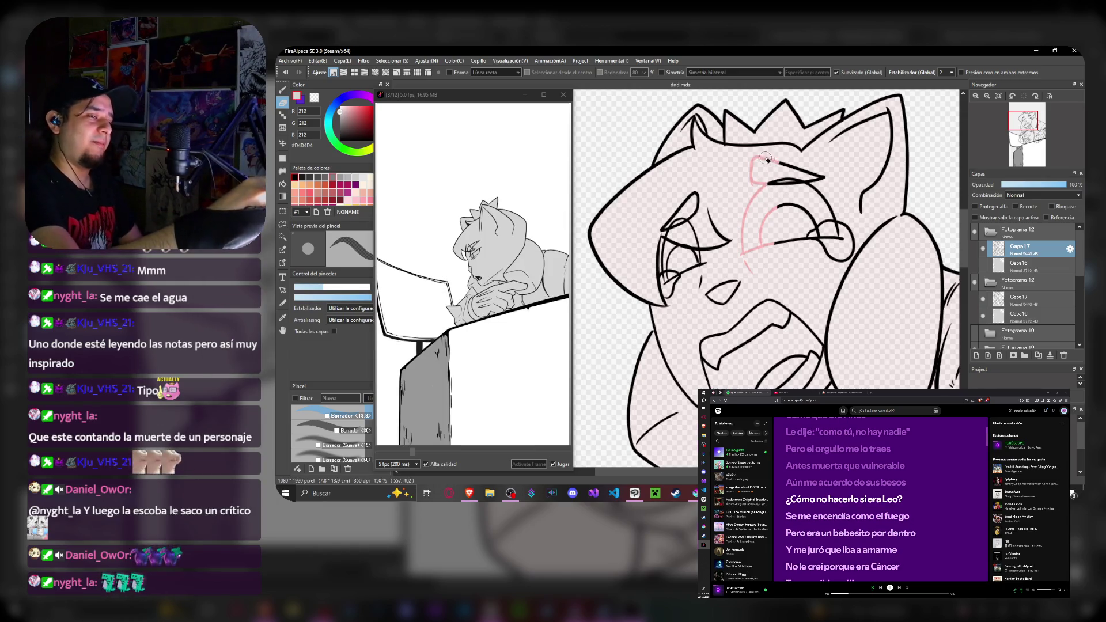
{"action": "left_click_drag", "start_coordinate": [753, 165], "coordinate": [822, 176]}
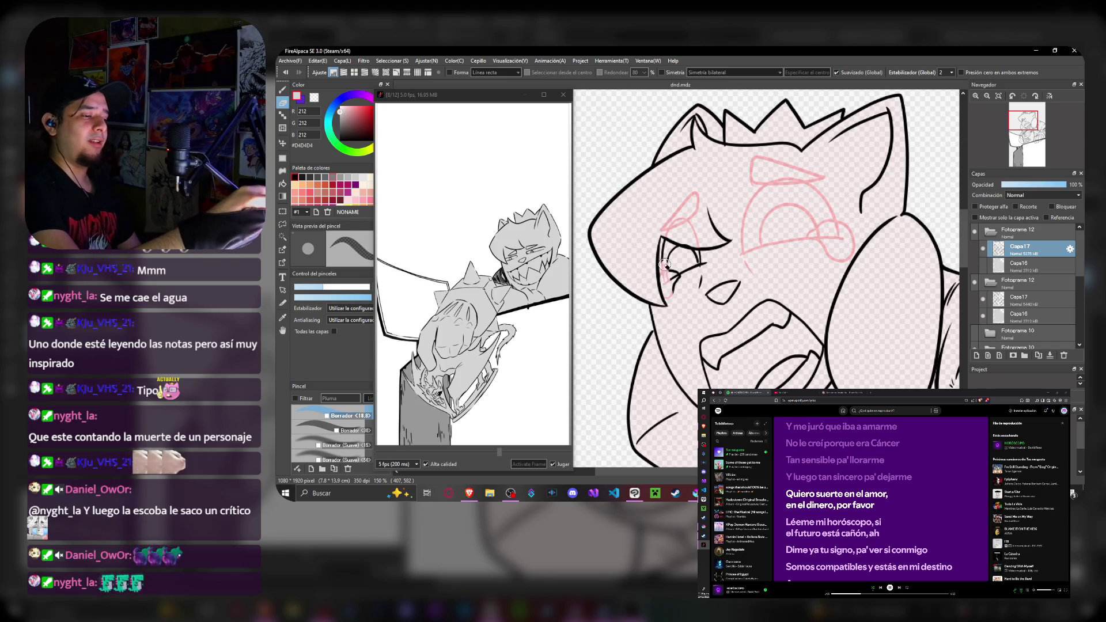
- Erase the old black lines beside the eye and return to the Pluma pen
{"action": "left_click_drag", "start_coordinate": [666, 240], "coordinate": [675, 295]}
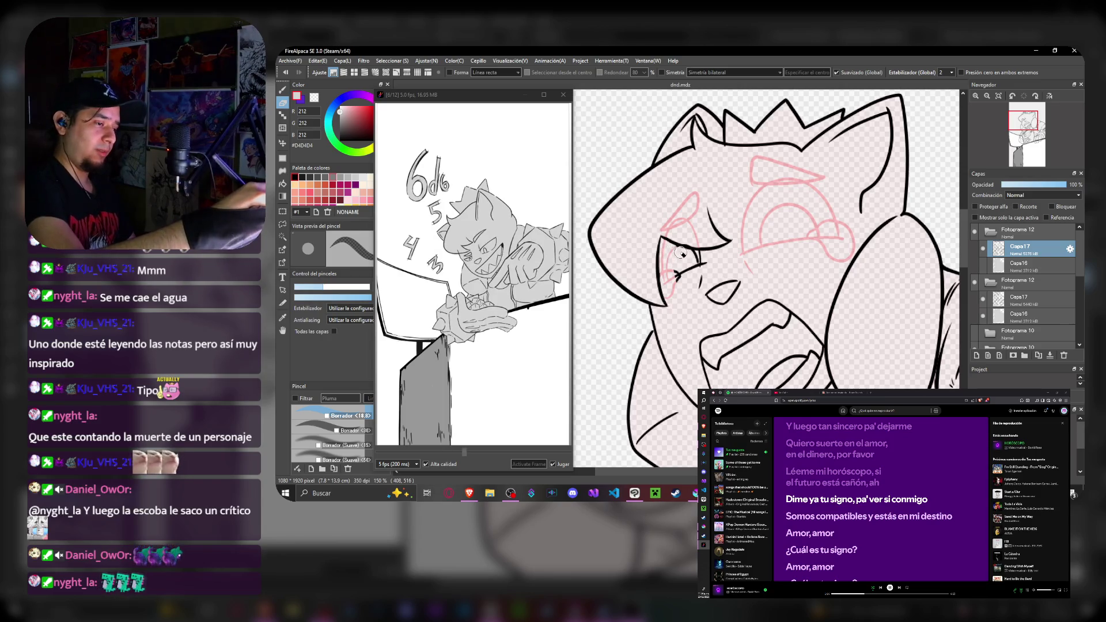
{"action": "mouse_move", "coordinate": [677, 264]}
{"action": "left_mouse_down"}
{"action": "mouse_move", "coordinate": [683, 289]}
{"action": "mouse_move", "coordinate": [701, 253]}
{"action": "mouse_move", "coordinate": [677, 240]}
{"action": "left_mouse_up"}
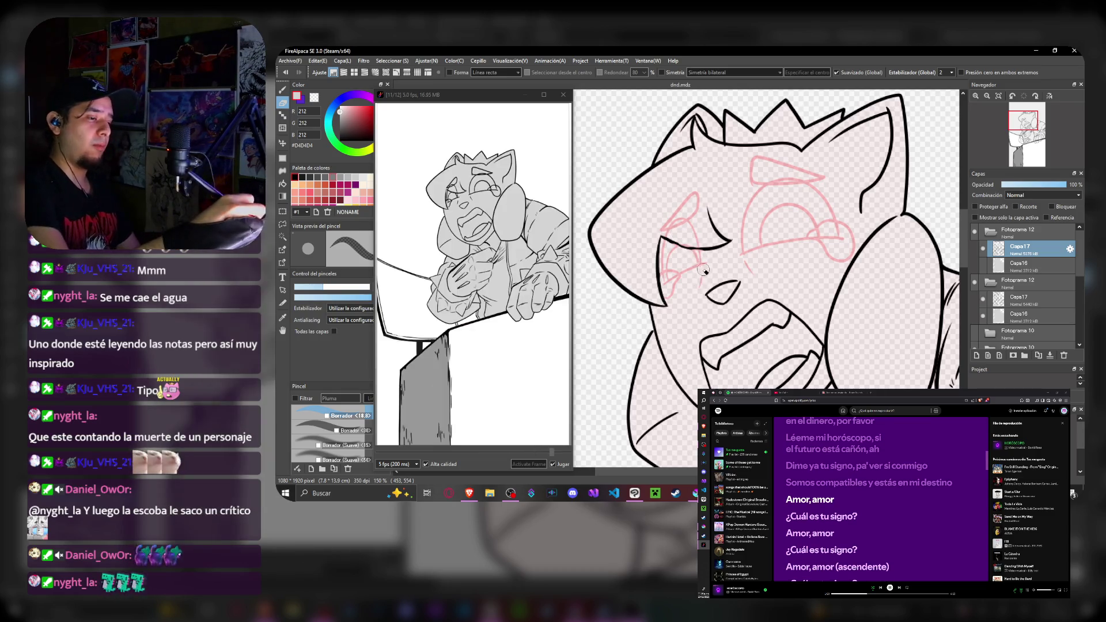
{"action": "key", "text": "b"}
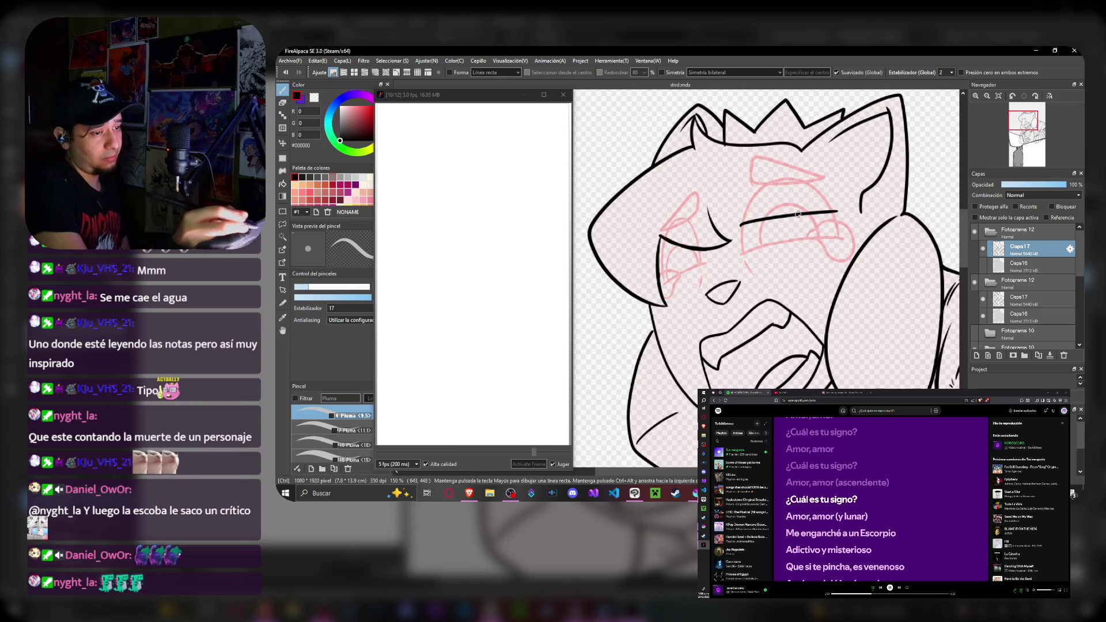
- Ink the right eye curve, pupil and brow arcs in black, undoing a stray stroke above
{"action": "left_click_drag", "start_coordinate": [740, 229], "coordinate": [852, 210]}
{"action": "mouse_move", "coordinate": [740, 225]}
{"action": "left_mouse_down"}
{"action": "mouse_move", "coordinate": [746, 249]}
{"action": "mouse_move", "coordinate": [835, 234]}
{"action": "left_mouse_up"}
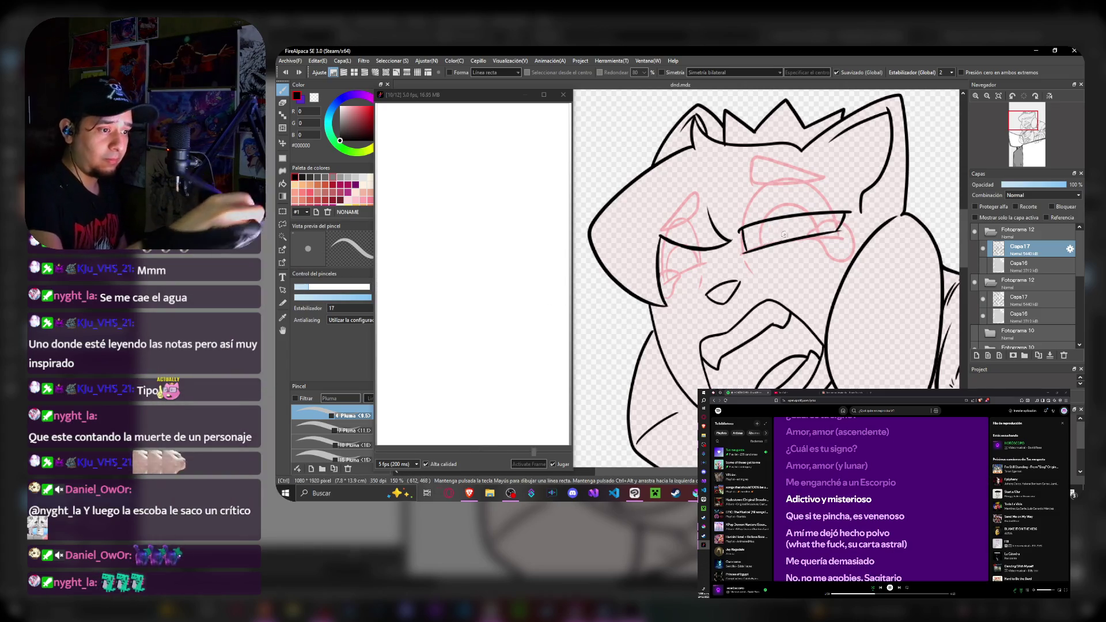
{"action": "mouse_move", "coordinate": [766, 242]}
{"action": "left_mouse_down"}
{"action": "mouse_move", "coordinate": [795, 221]}
{"action": "mouse_move", "coordinate": [811, 230]}
{"action": "left_mouse_up"}
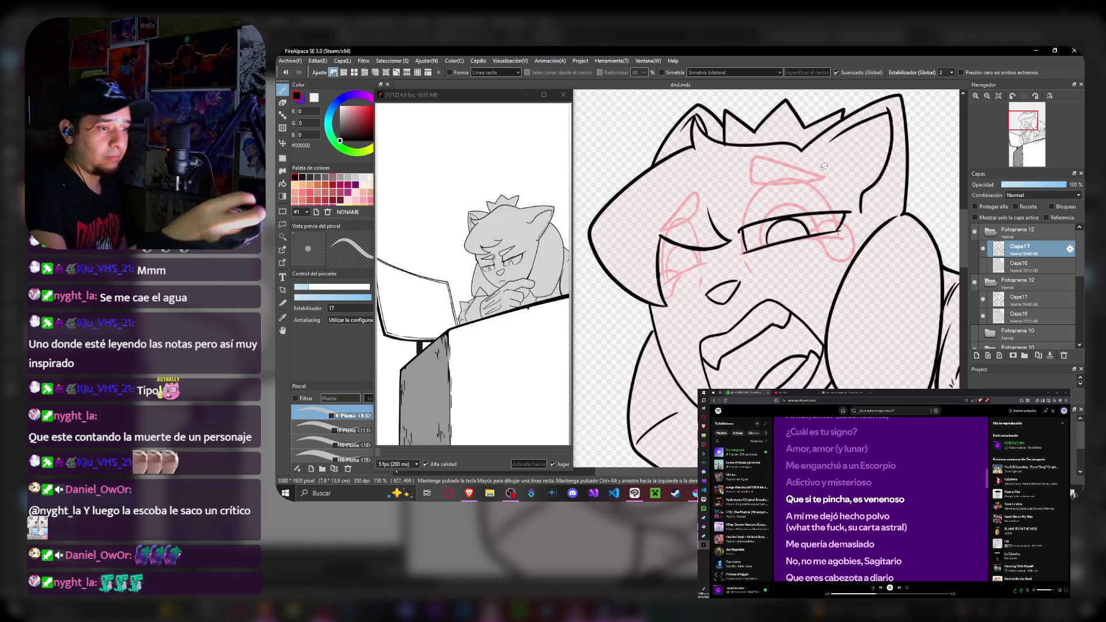
{"action": "left_click_drag", "start_coordinate": [745, 204], "coordinate": [820, 189]}
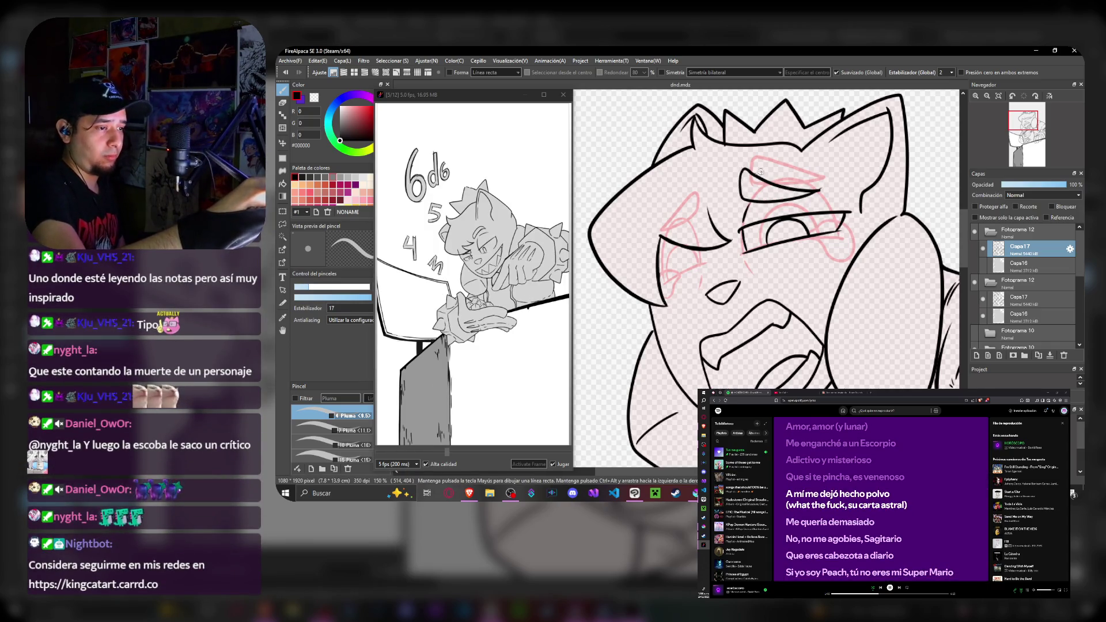
{"action": "key", "text": "ctrl+z"}
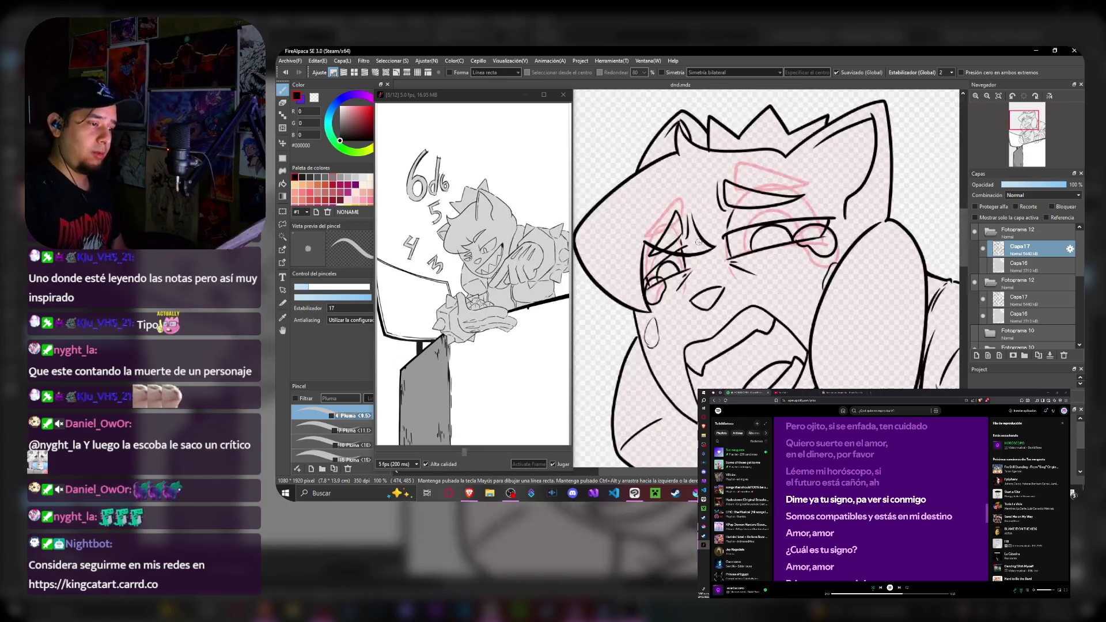
{"action": "scroll", "coordinate": [690, 311], "scroll_direction": "up", "scroll_amount": 2}
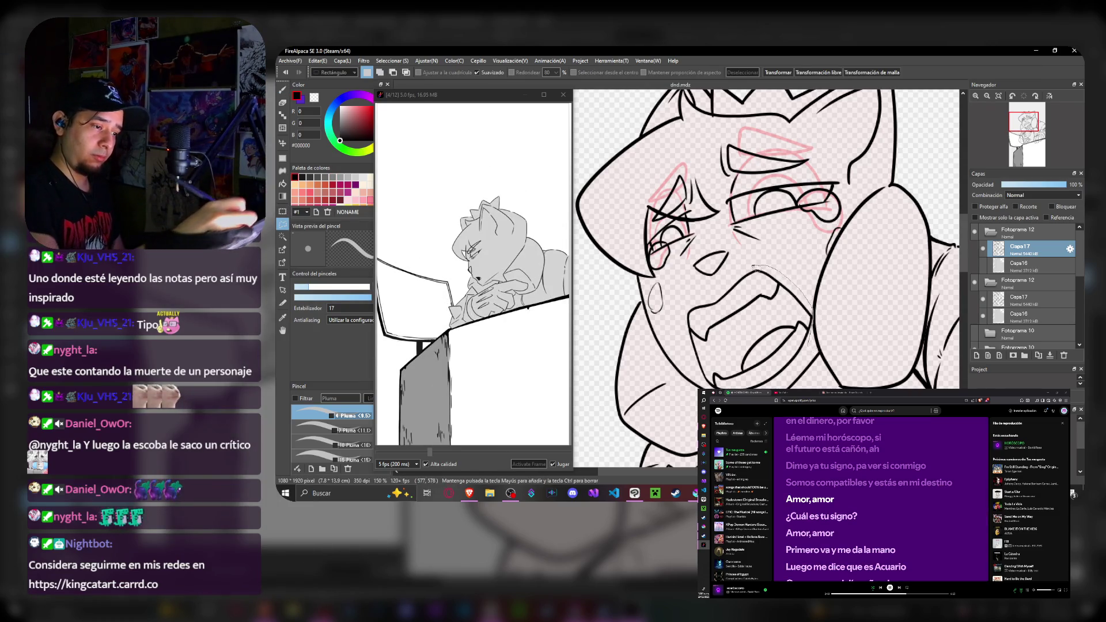
- Lasso and delete the old mouth lines in two passes, then ready the eraser
{"action": "left_click_drag", "start_coordinate": [778, 286], "coordinate": [807, 350]}
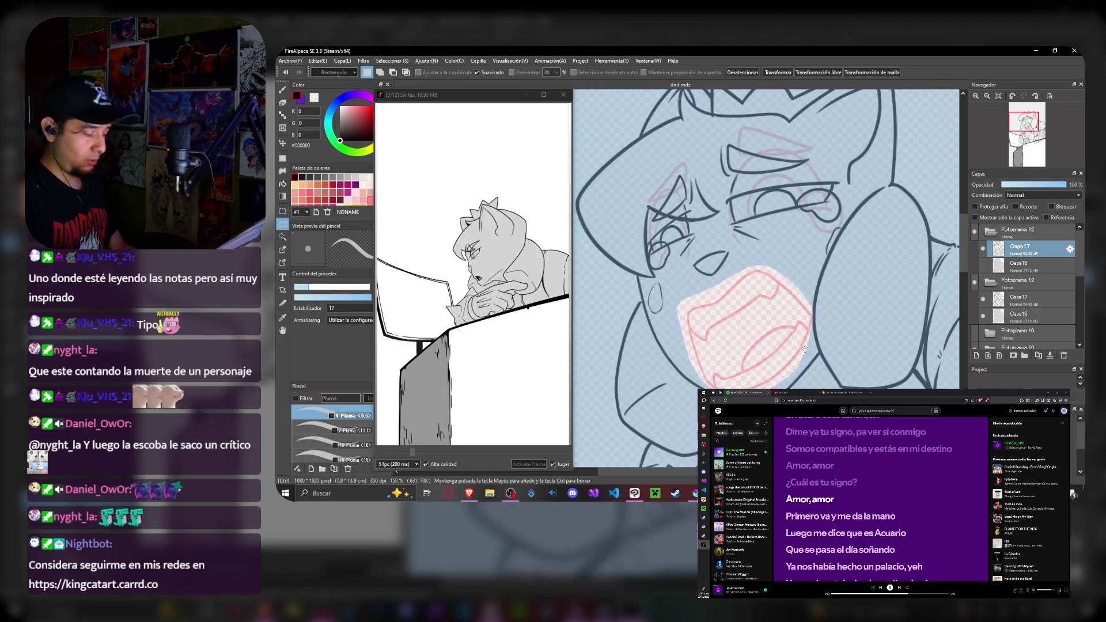
{"action": "key", "text": "ctrl+d"}
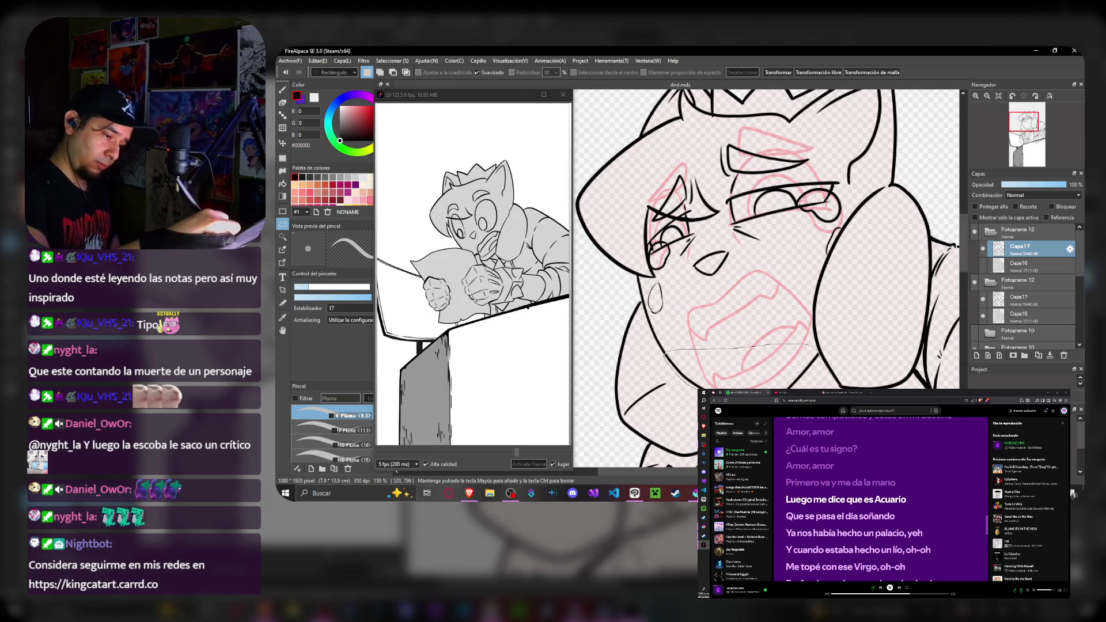
{"action": "left_click_drag", "start_coordinate": [665, 353], "coordinate": [804, 346]}
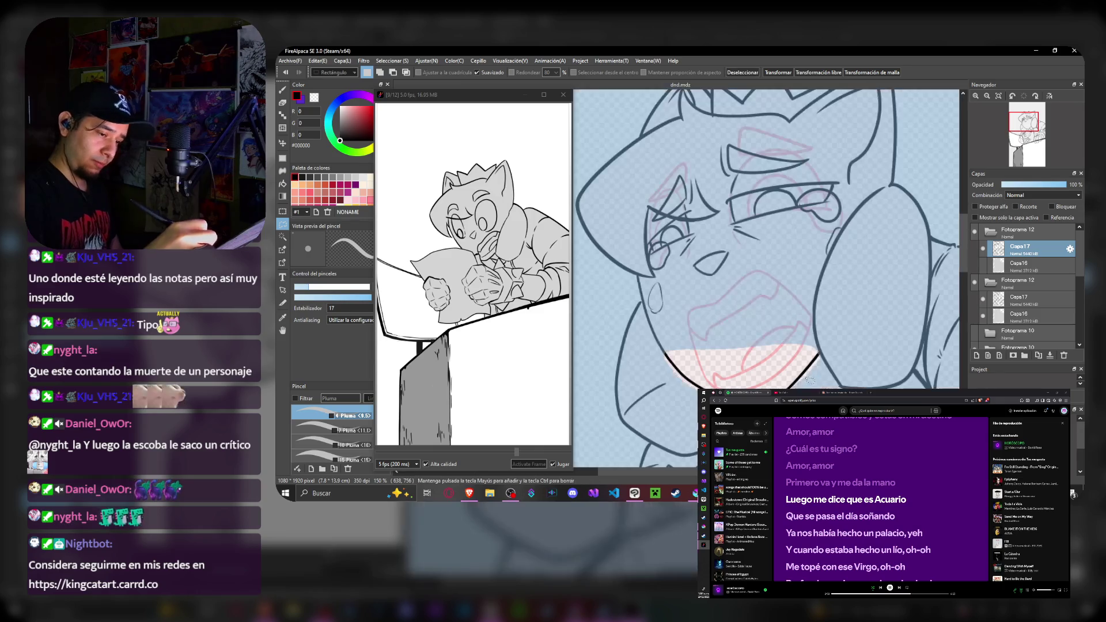
{"action": "key", "text": "ctrl+d"}
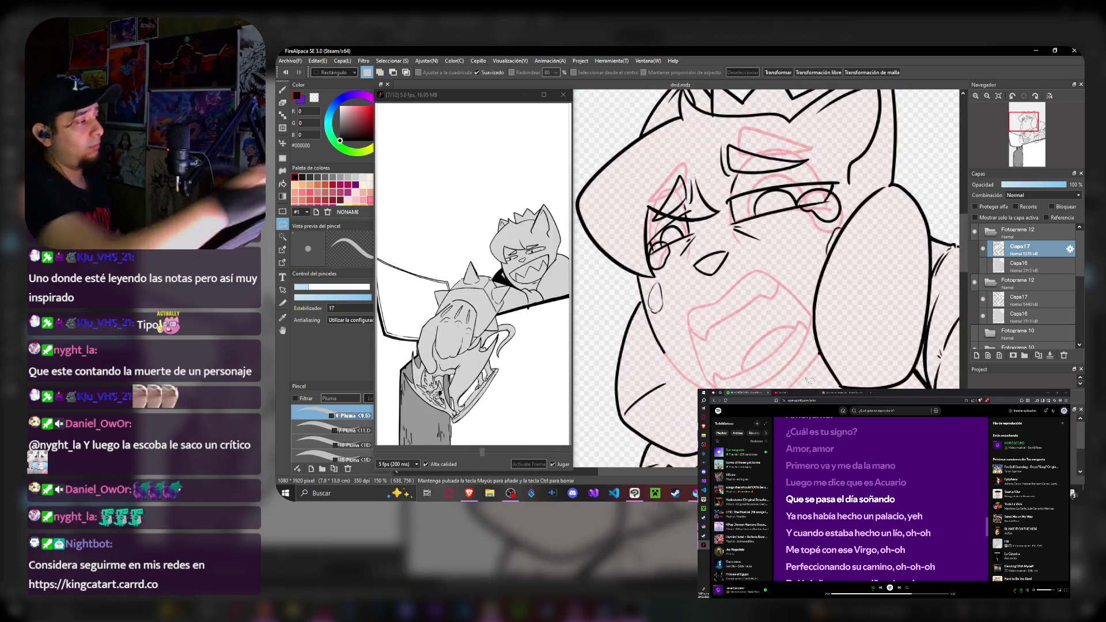
{"action": "scroll", "coordinate": [473, 276], "scroll_direction": "down", "scroll_amount": 5}
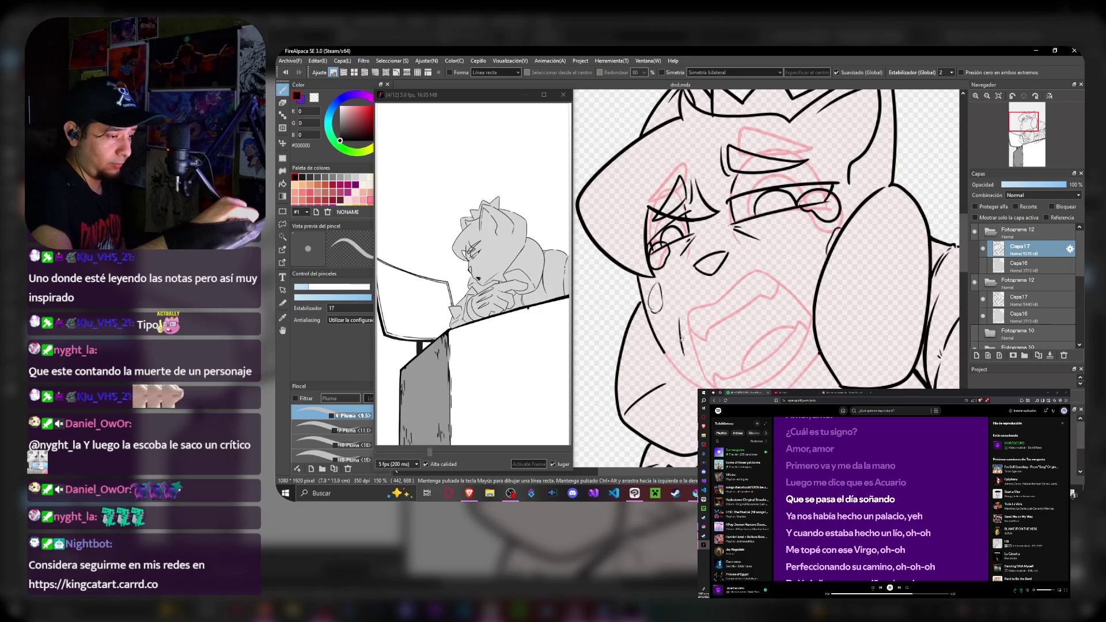
{"action": "scroll", "coordinate": [473, 277], "scroll_direction": "down", "scroll_amount": 5}
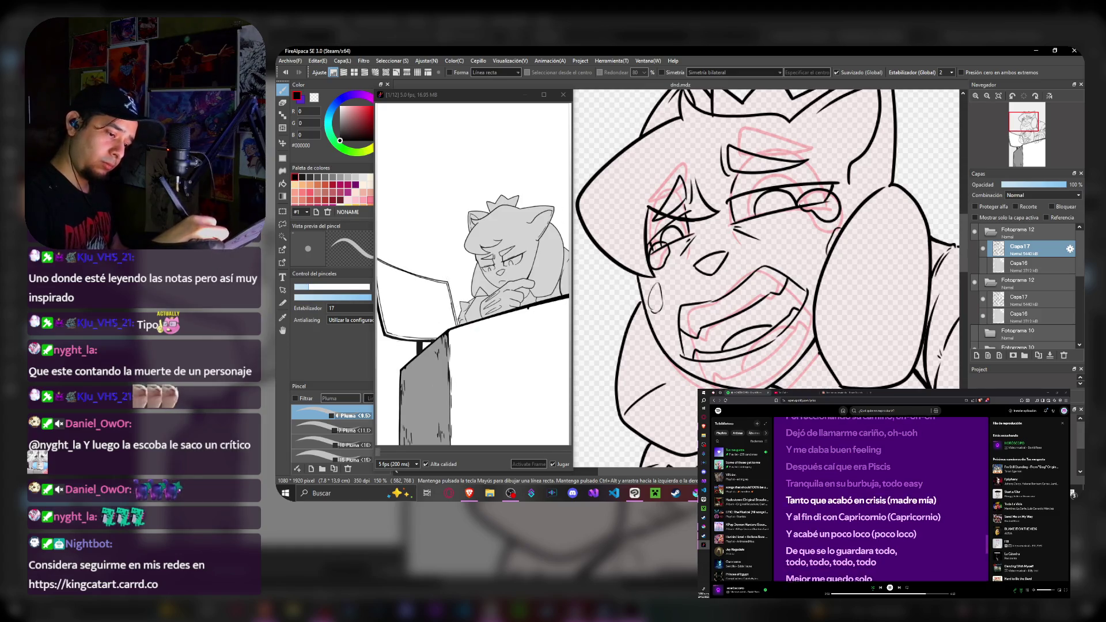
{"action": "key", "text": "e"}
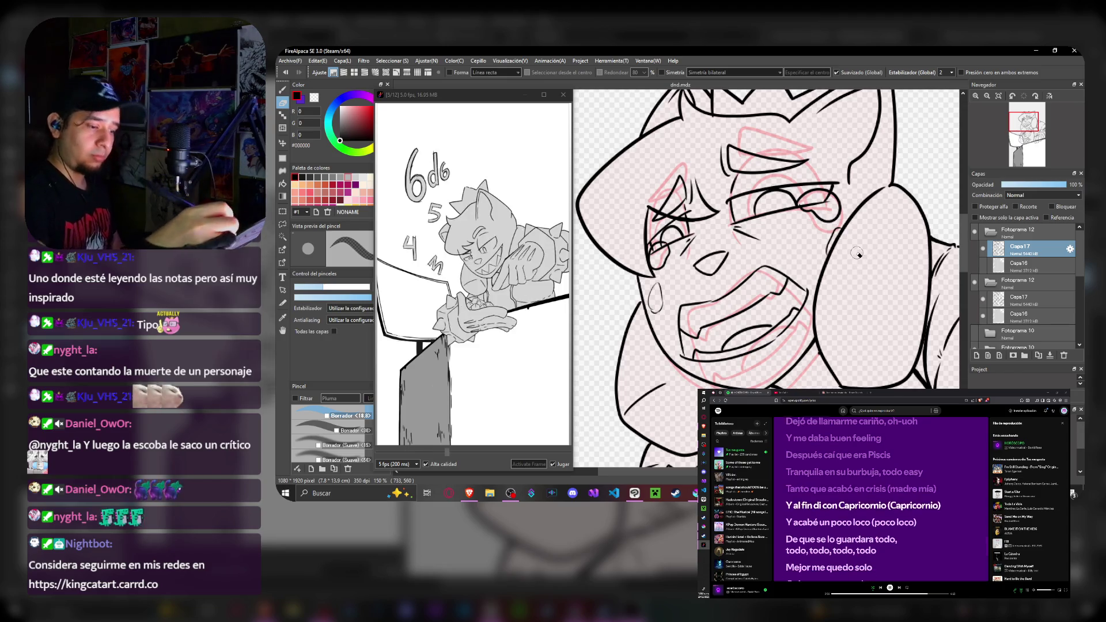
{"action": "key", "text": "b"}
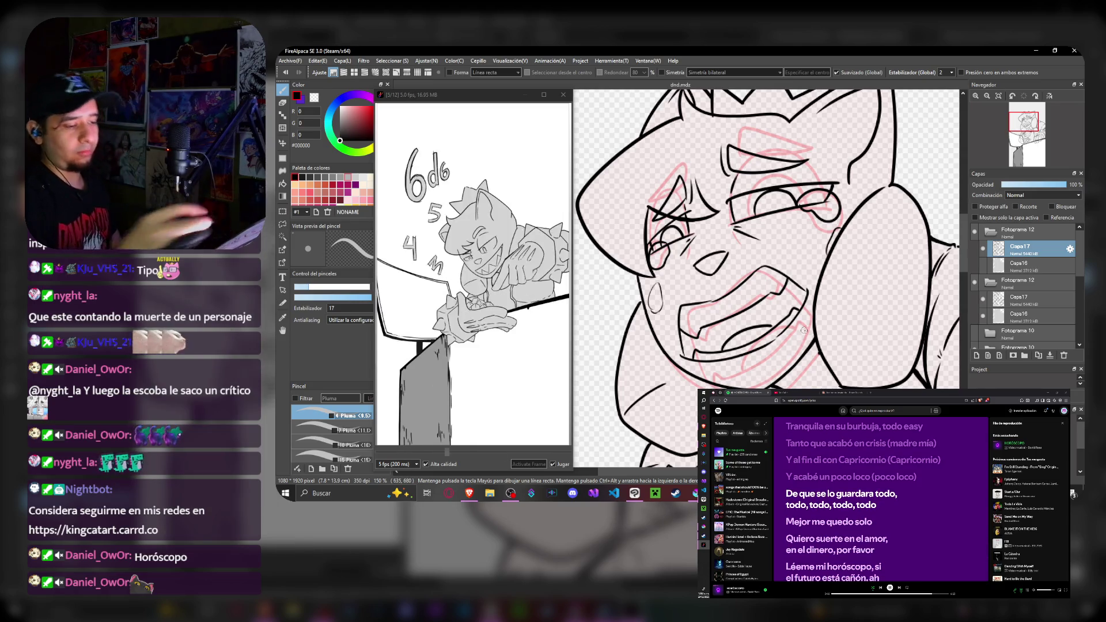
{"action": "scroll", "coordinate": [769, 260], "scroll_direction": "down", "scroll_amount": 3}
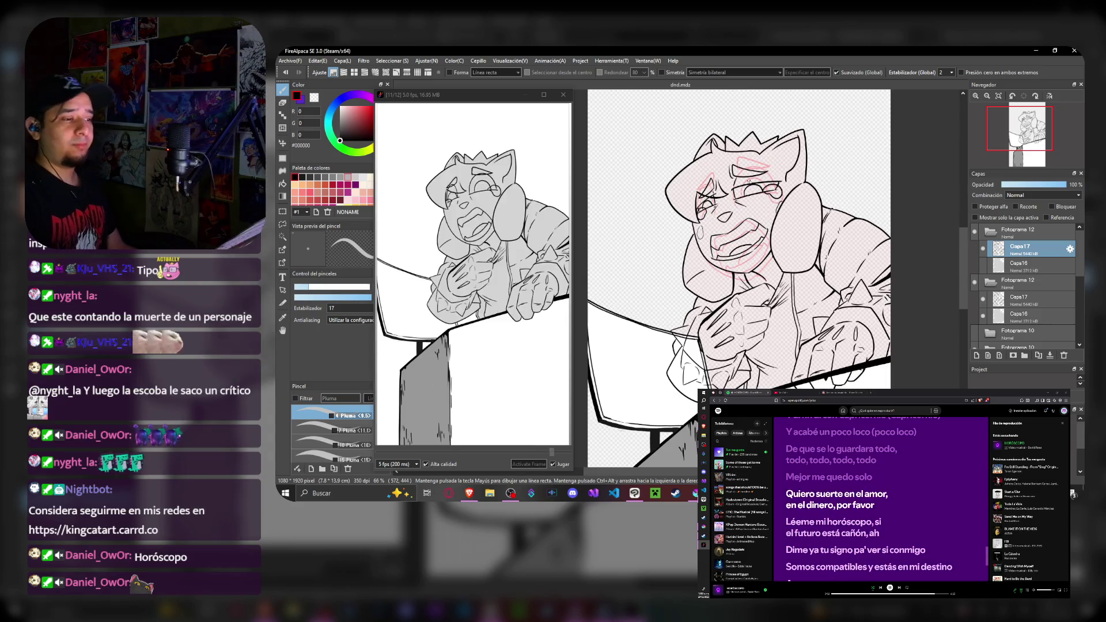
{"action": "scroll", "coordinate": [761, 242], "scroll_direction": "up", "scroll_amount": 2}
{"action": "scroll", "coordinate": [761, 242], "scroll_direction": "down", "scroll_amount": 2}
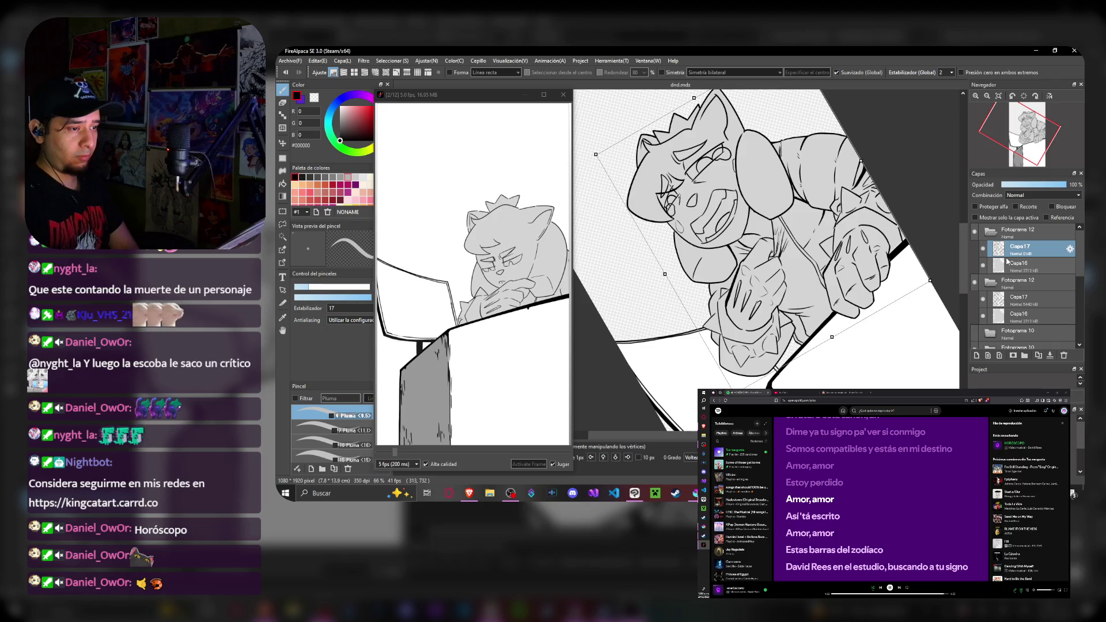
- Start transforming the duplicated frame's artwork, rotating it at a steep angle
{"action": "key", "text": "ctrl+t"}
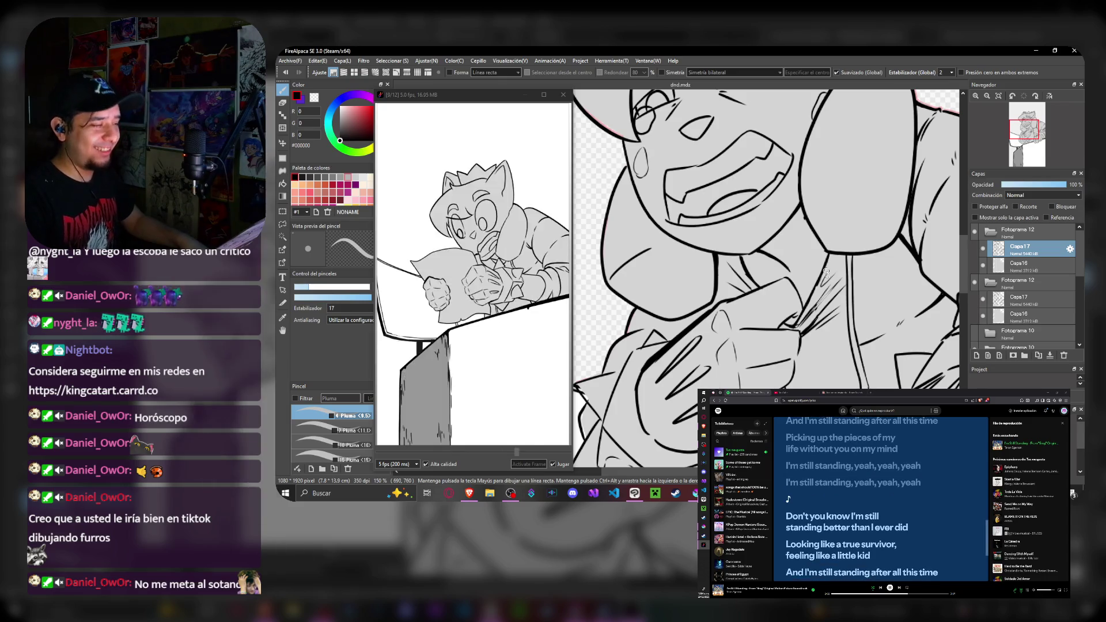
{"action": "scroll", "coordinate": [741, 177], "scroll_direction": "down", "scroll_amount": 3}
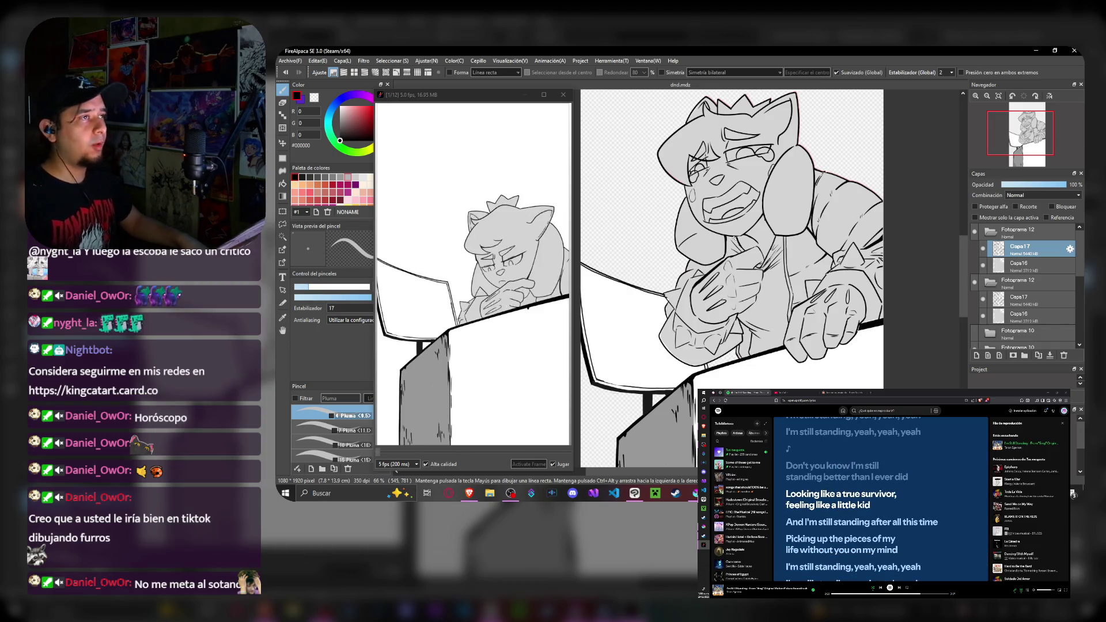
{"action": "scroll", "coordinate": [727, 259], "scroll_direction": "down", "scroll_amount": 3}
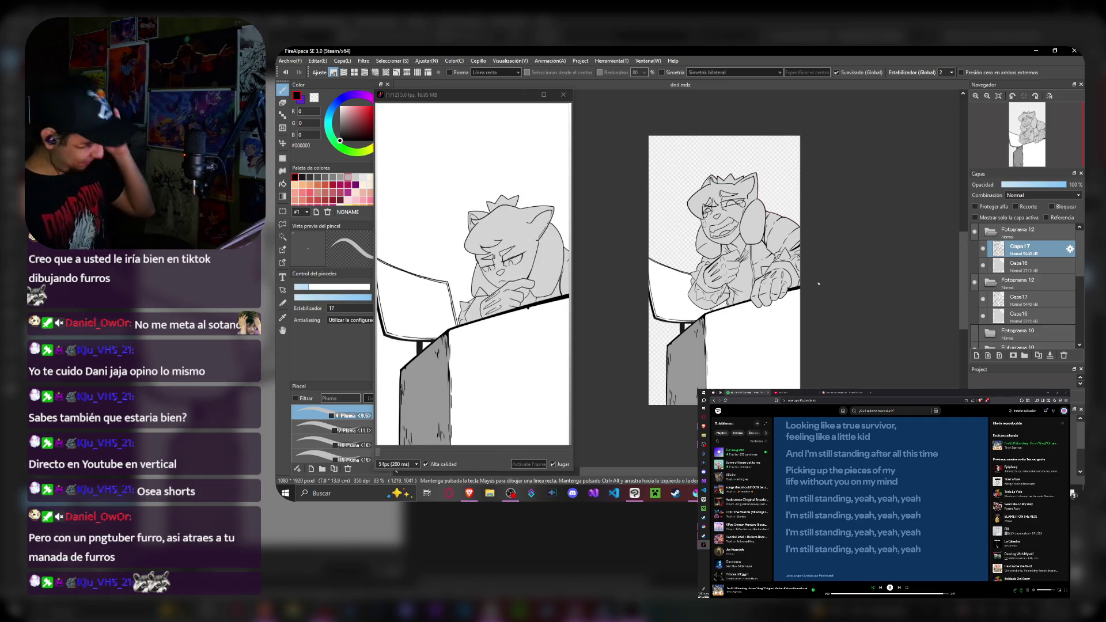
{"action": "scroll", "coordinate": [726, 260], "scroll_direction": "up", "scroll_amount": 4}
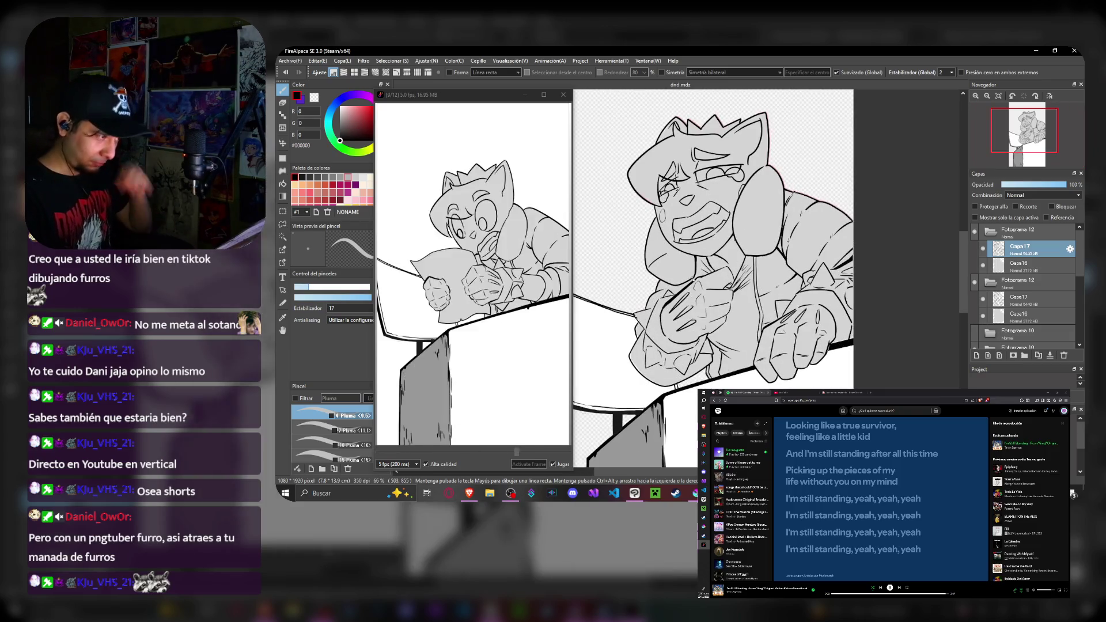
{"action": "scroll", "coordinate": [726, 259], "scroll_direction": "up", "scroll_amount": 3}
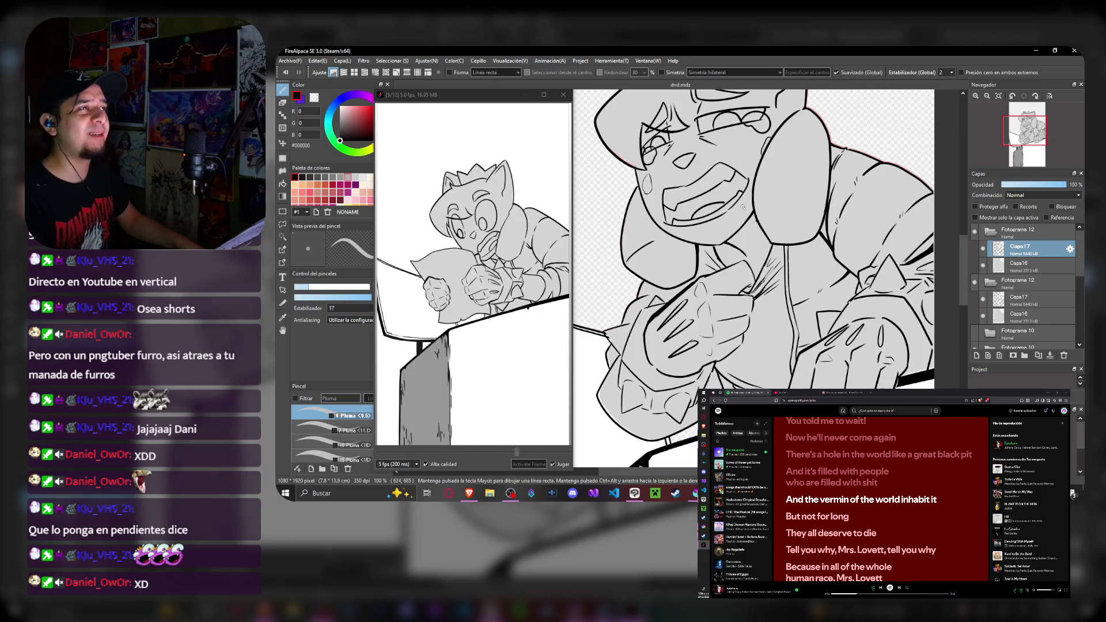
{"action": "scroll", "coordinate": [786, 237], "scroll_direction": "down", "scroll_amount": 4}
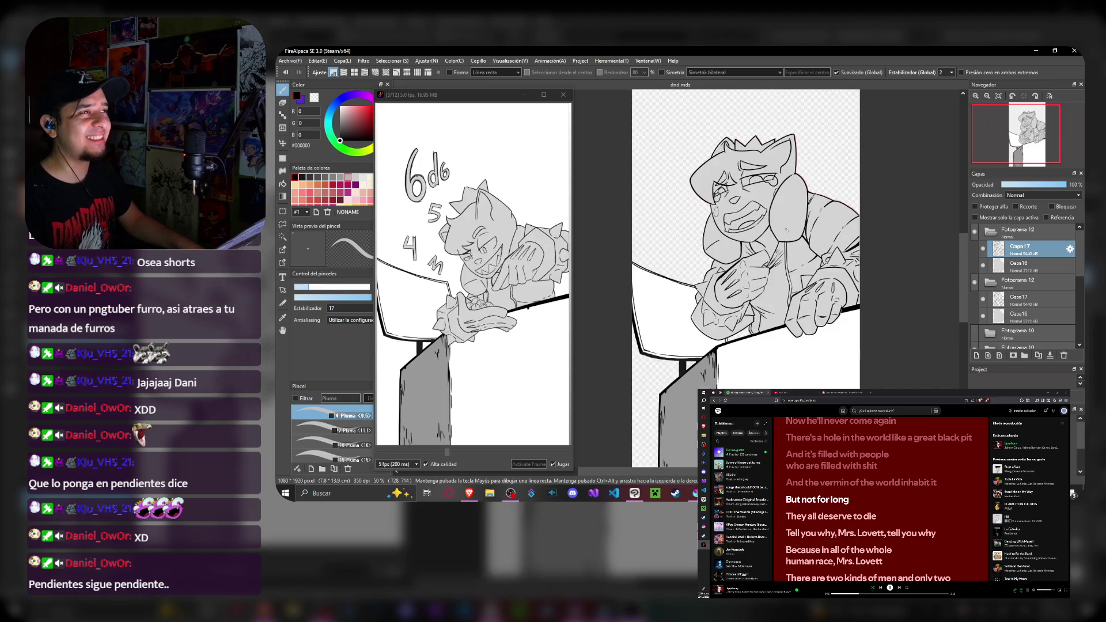
{"action": "scroll", "coordinate": [775, 171], "scroll_direction": "up", "scroll_amount": 3}
{"action": "scroll", "coordinate": [776, 170], "scroll_direction": "down", "scroll_amount": 3}
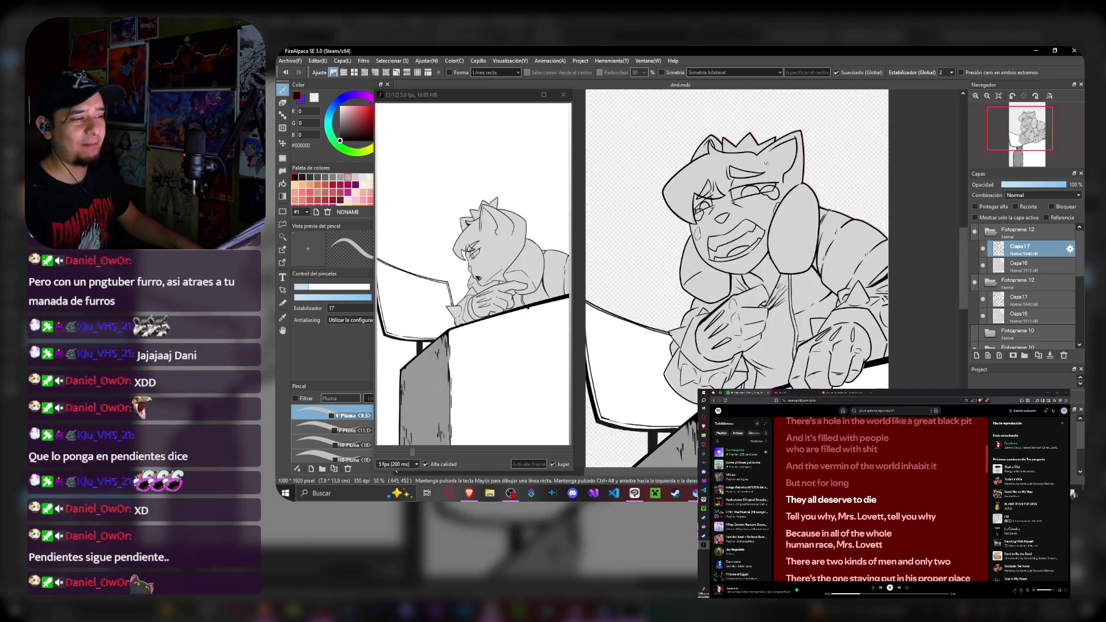
{"action": "scroll", "coordinate": [765, 165], "scroll_direction": "up", "scroll_amount": 3}
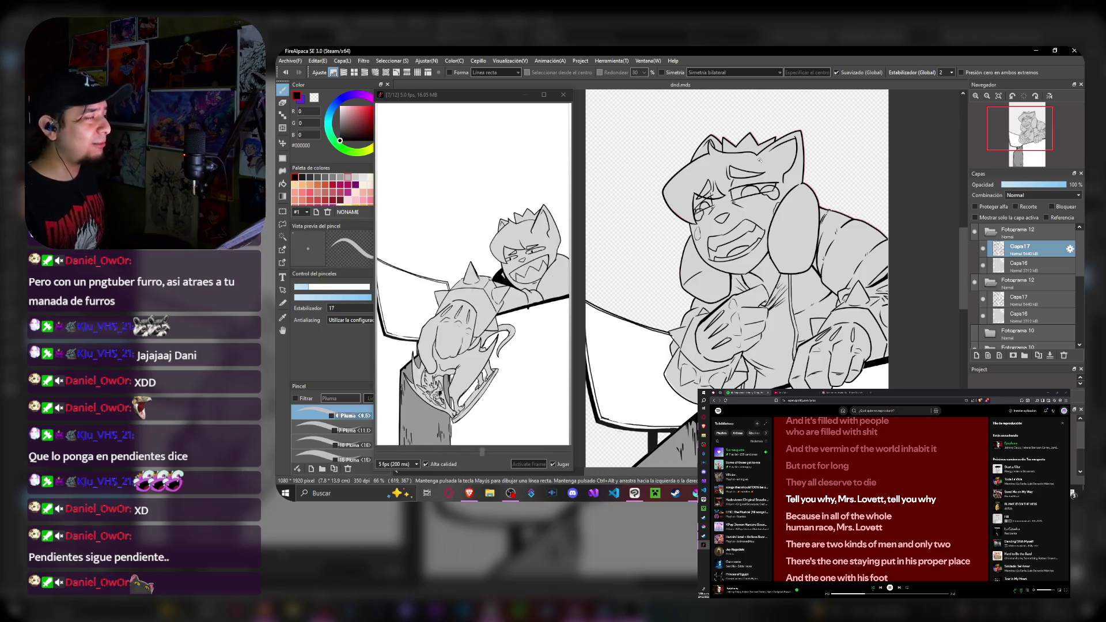
- Fit the whole page in view before repicking grey D4D4D4 on Capa16
{"action": "key", "text": "ctrl+minus"}
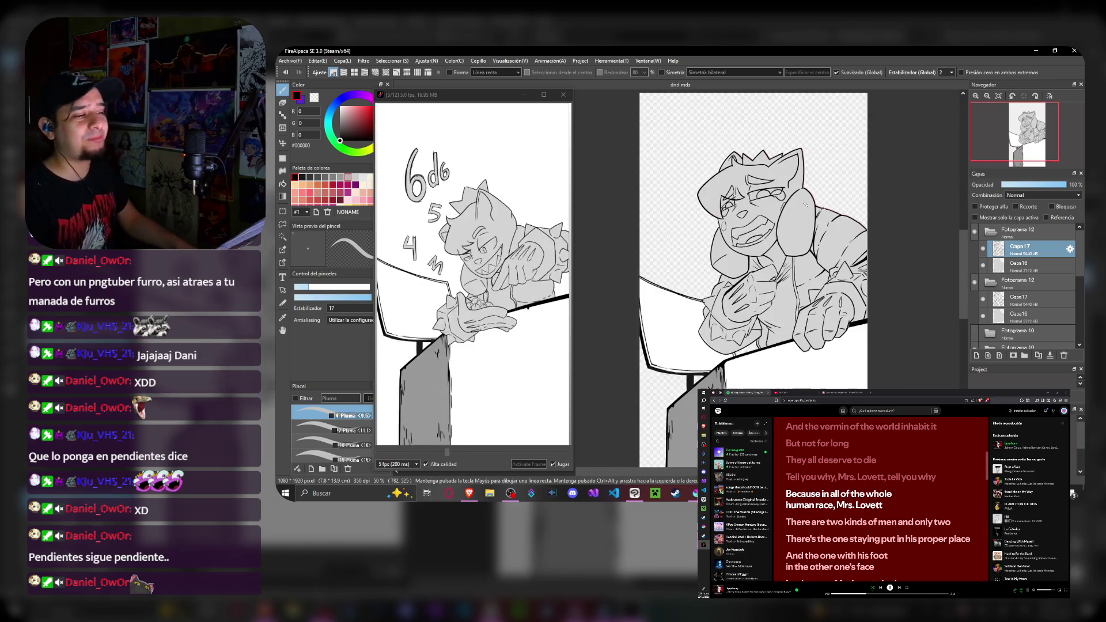
{"action": "scroll", "coordinate": [795, 186], "scroll_direction": "up", "scroll_amount": 3}
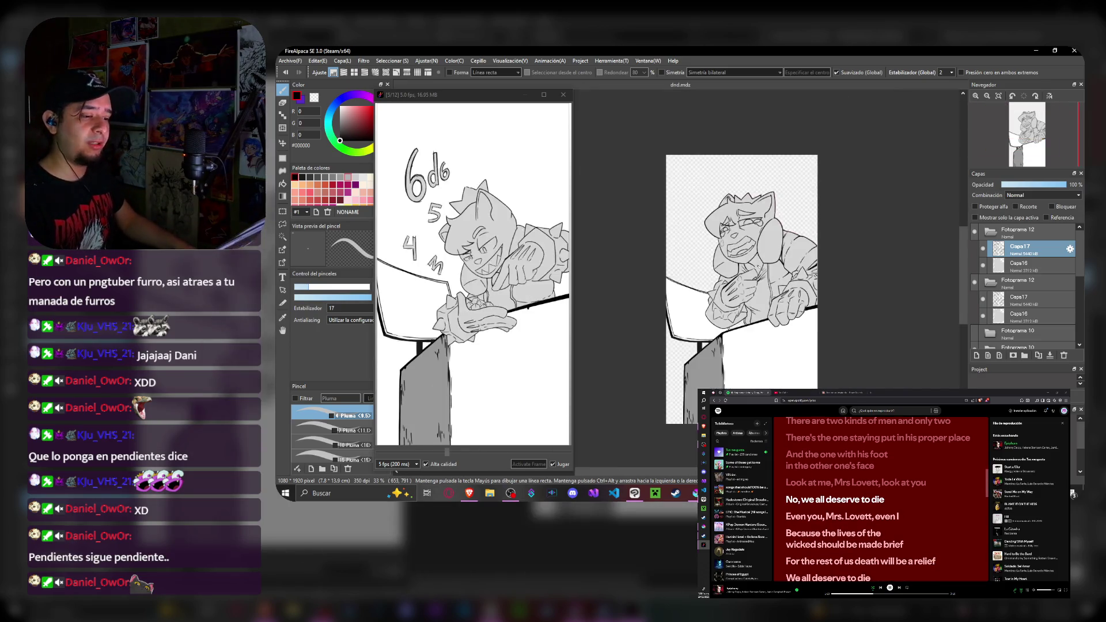
{"action": "scroll", "coordinate": [673, 322], "scroll_direction": "up", "scroll_amount": 5}
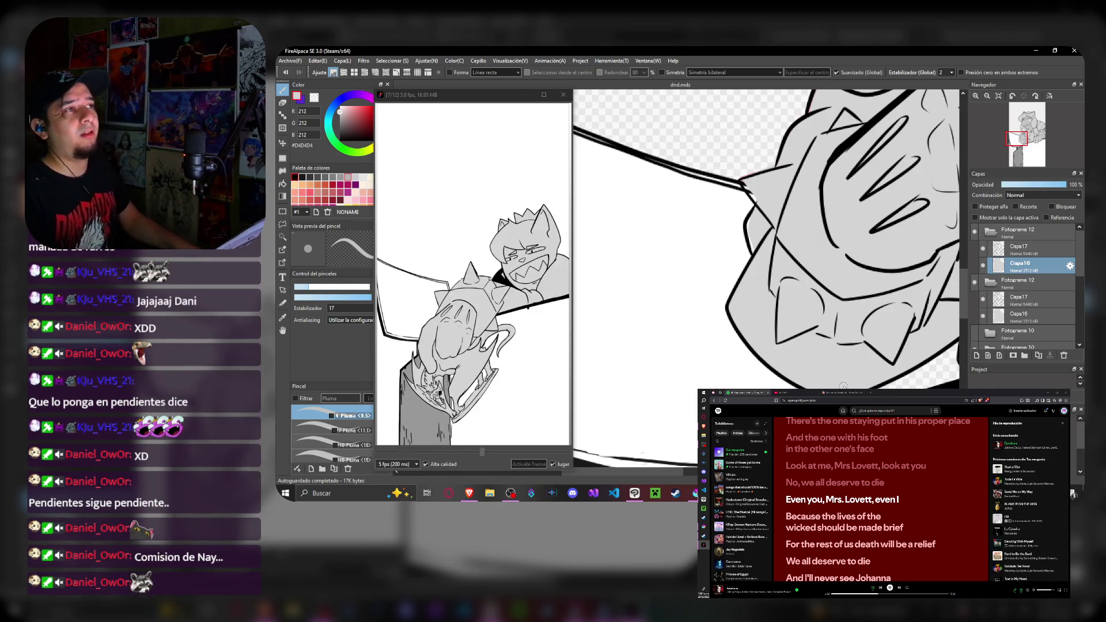
{"action": "scroll", "coordinate": [722, 324], "scroll_direction": "up", "scroll_amount": 2}
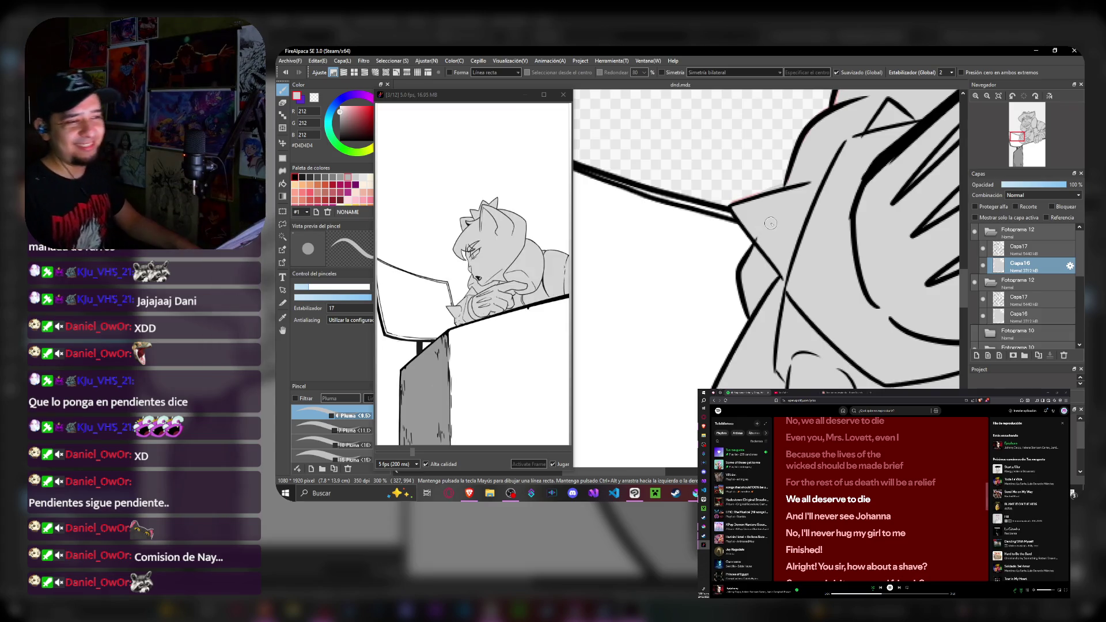
{"action": "scroll", "coordinate": [755, 203], "scroll_direction": "down", "scroll_amount": 4}
{"action": "scroll", "coordinate": [755, 203], "scroll_direction": "down", "scroll_amount": 2}
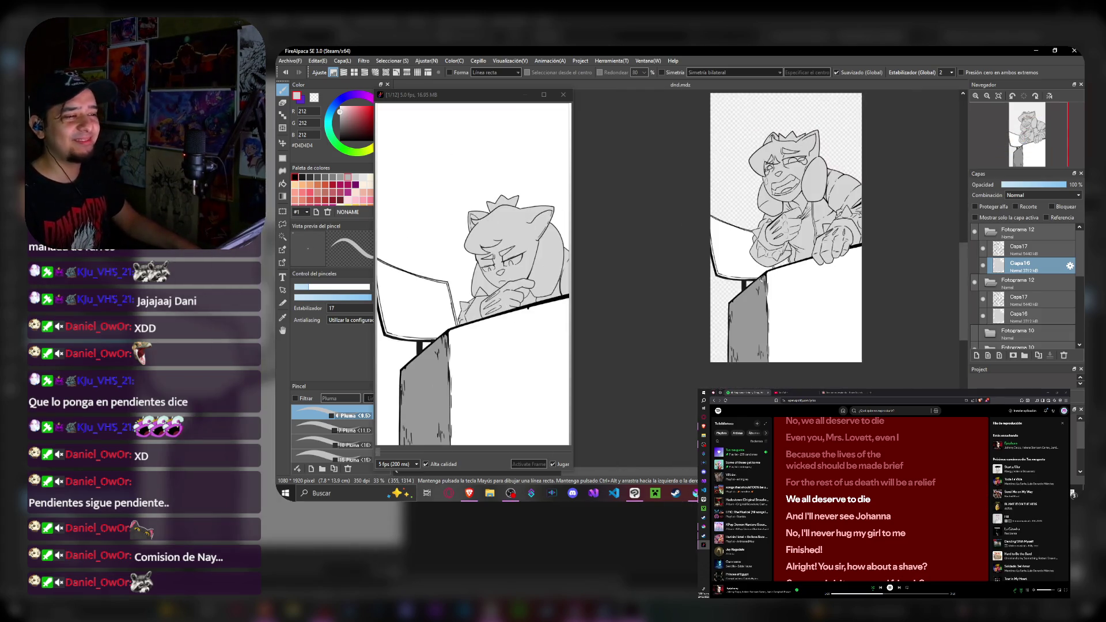
{"action": "scroll", "coordinate": [765, 164], "scroll_direction": "up", "scroll_amount": 5}
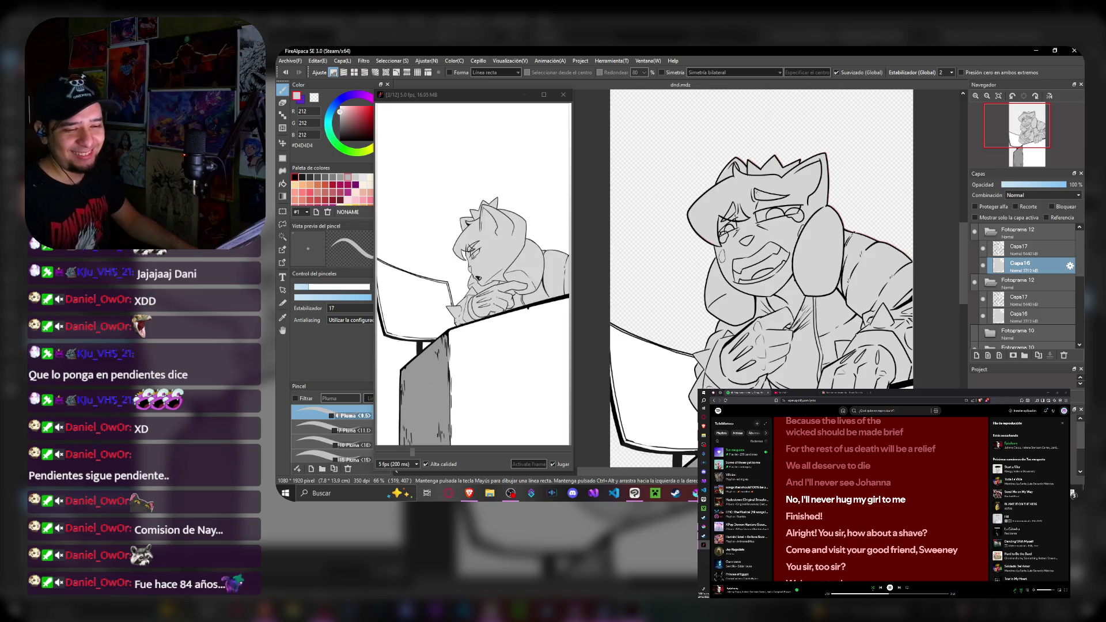
{"action": "scroll", "coordinate": [761, 259], "scroll_direction": "down", "scroll_amount": 2}
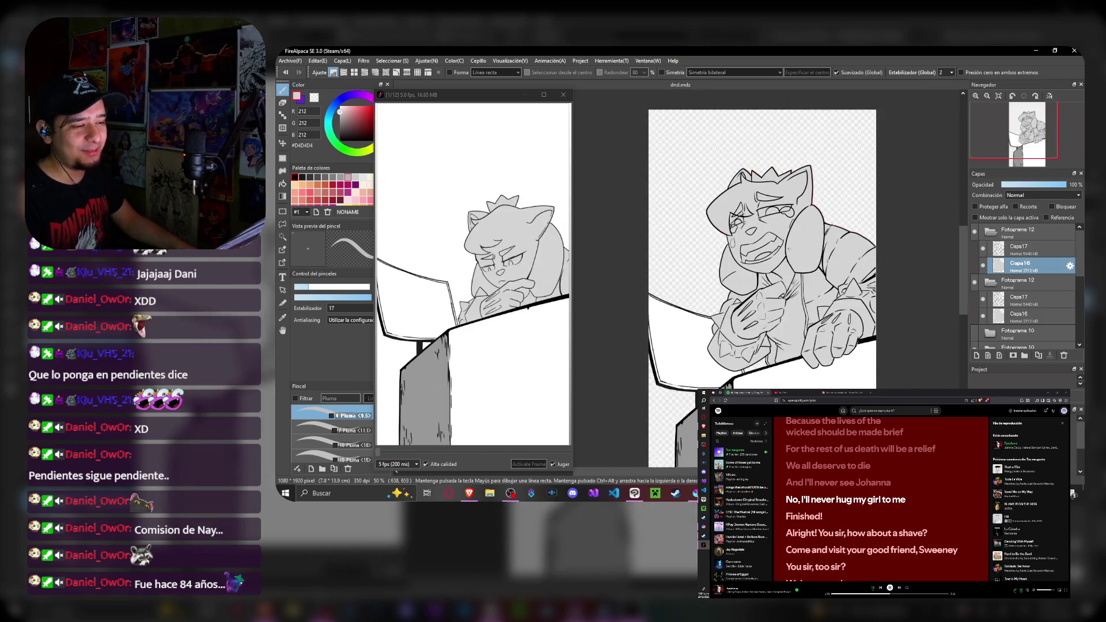
{"action": "scroll", "coordinate": [788, 249], "scroll_direction": "up", "scroll_amount": 3}
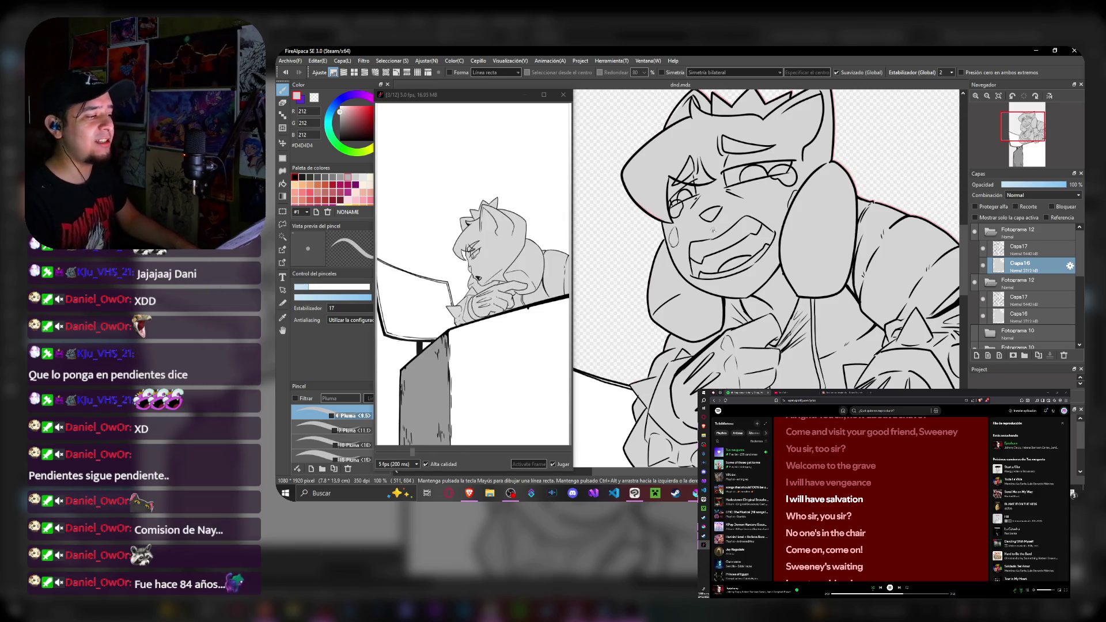
{"action": "scroll", "coordinate": [700, 236], "scroll_direction": "up", "scroll_amount": 2}
{"action": "scroll", "coordinate": [741, 254], "scroll_direction": "down", "scroll_amount": 1}
{"action": "scroll", "coordinate": [741, 254], "scroll_direction": "down", "scroll_amount": 2}
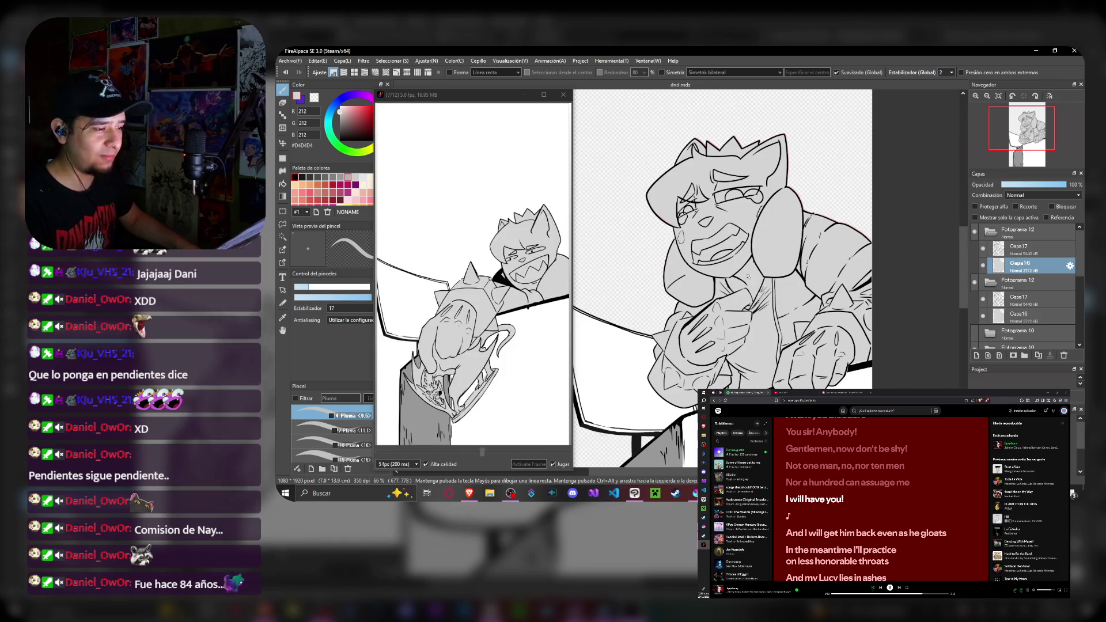
{"action": "scroll", "coordinate": [708, 237], "scroll_direction": "up", "scroll_amount": 3}
{"action": "scroll", "coordinate": [709, 238], "scroll_direction": "down", "scroll_amount": 3}
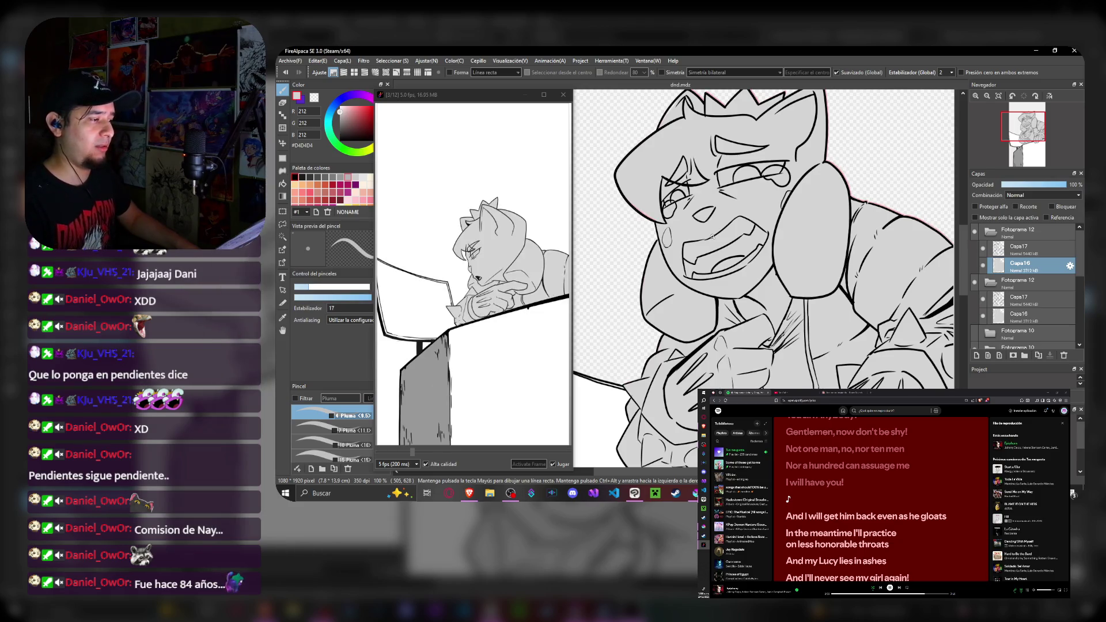
{"action": "scroll", "coordinate": [712, 237], "scroll_direction": "down", "scroll_amount": 3}
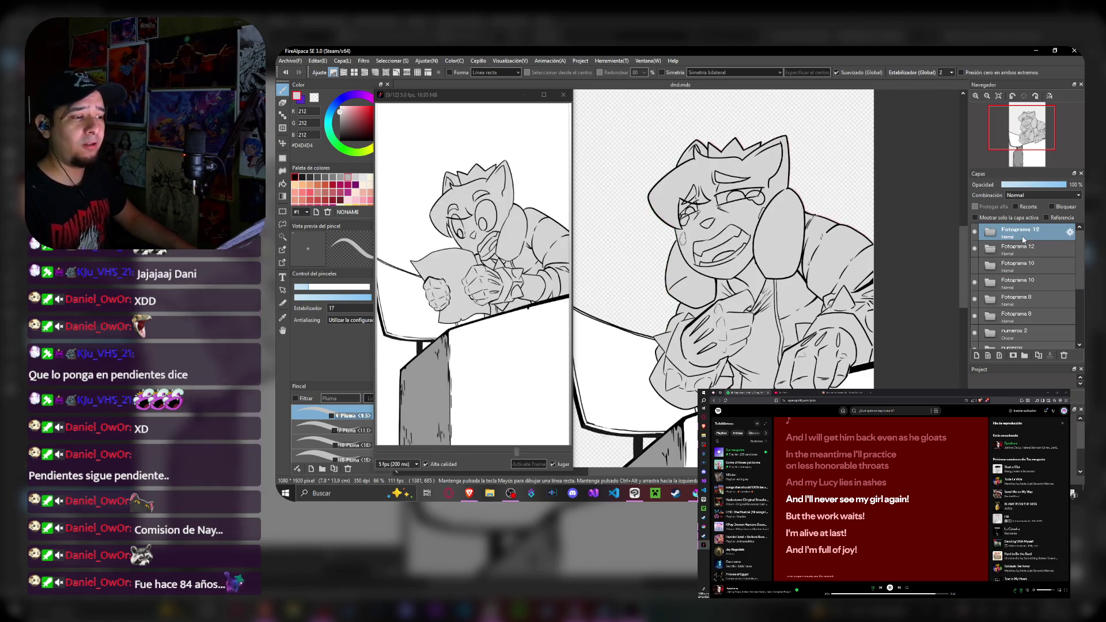
- Make Capa17 of Fotograma 12 the working layer and ready the Lasso selection over the face
{"action": "key", "text": "ctrl+shift+n"}
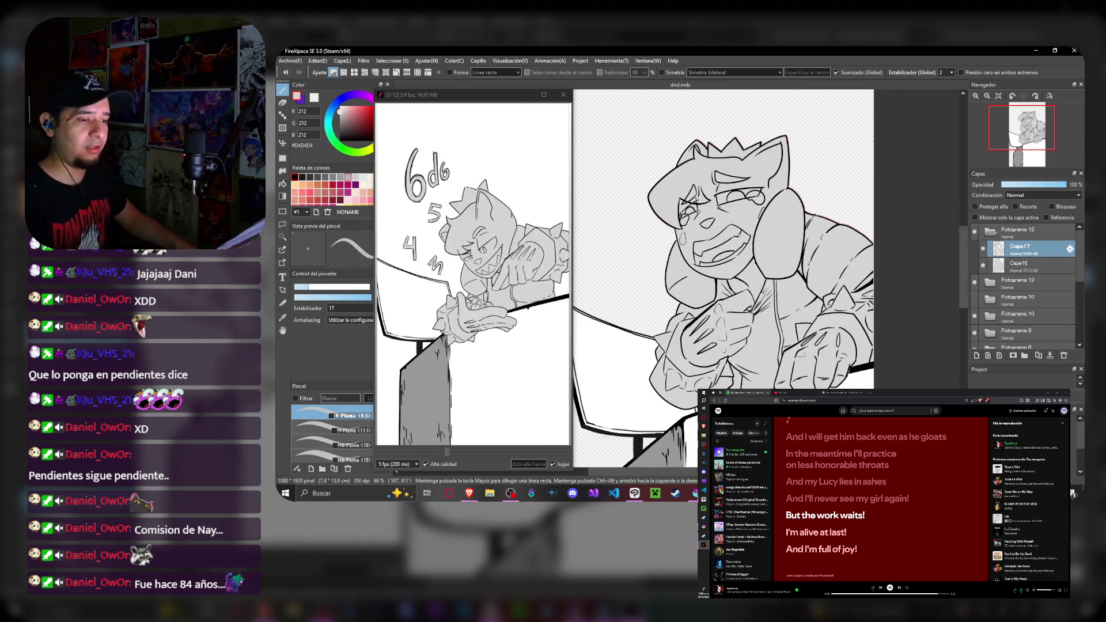
{"action": "scroll", "coordinate": [747, 161], "scroll_direction": "up", "scroll_amount": 3}
{"action": "scroll", "coordinate": [747, 162], "scroll_direction": "up", "scroll_amount": 2}
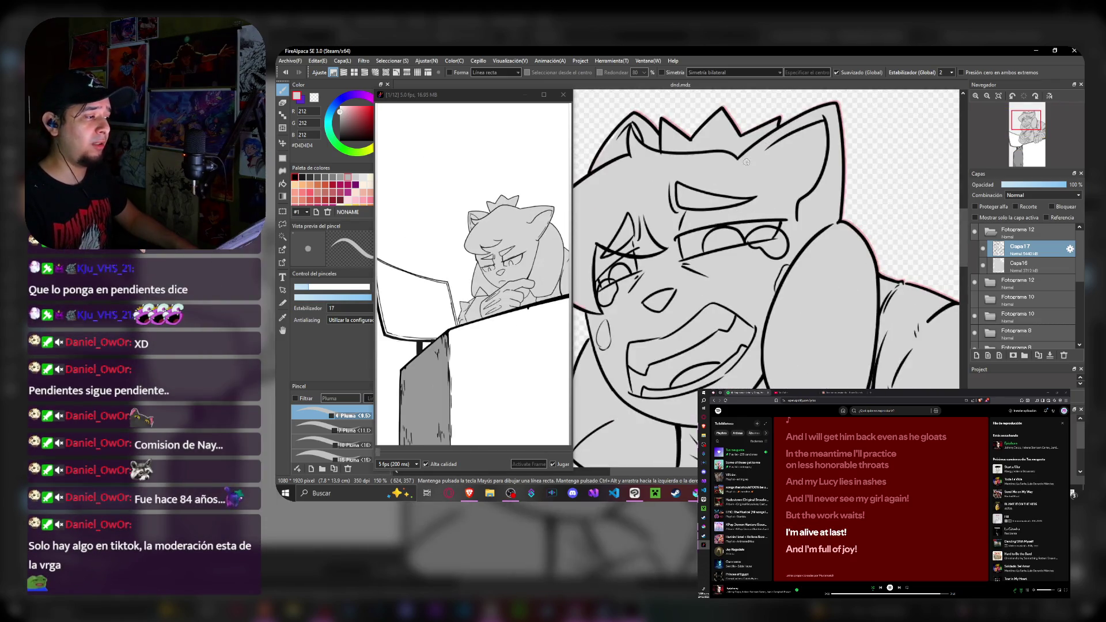
{"action": "scroll", "coordinate": [756, 189], "scroll_direction": "down", "scroll_amount": 2}
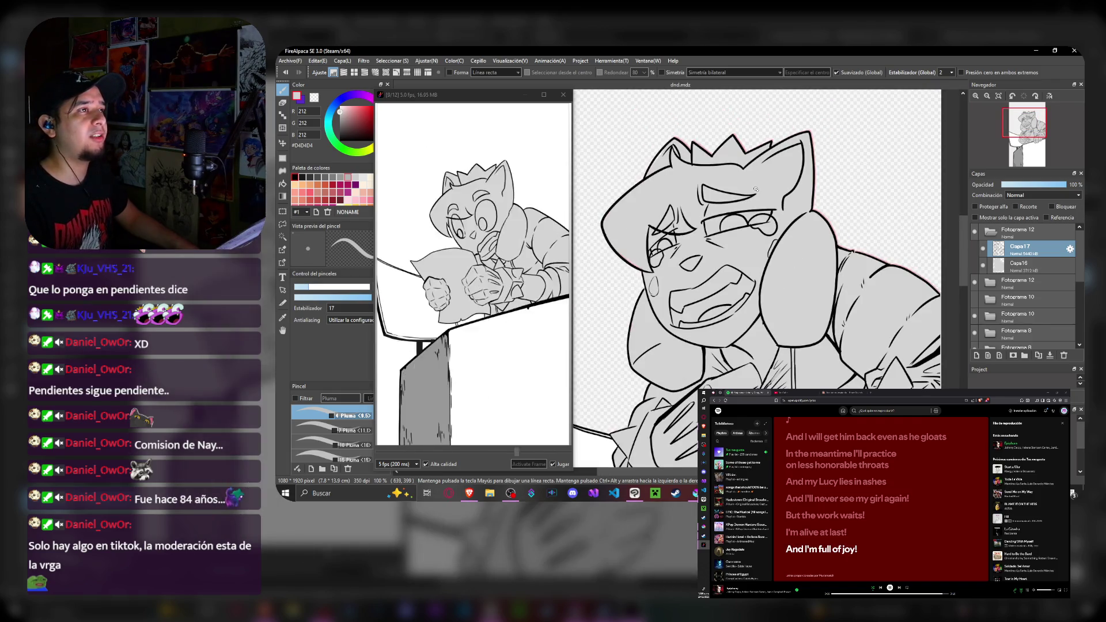
{"action": "scroll", "coordinate": [756, 188], "scroll_direction": "up", "scroll_amount": 2}
{"action": "scroll", "coordinate": [770, 206], "scroll_direction": "down", "scroll_amount": 3}
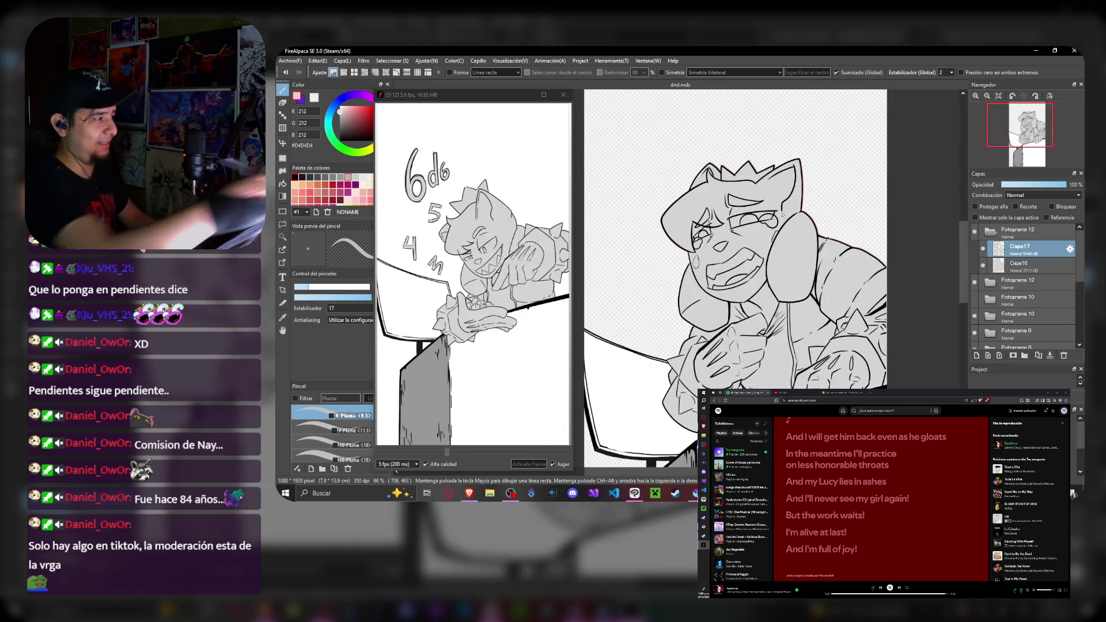
{"action": "left_click", "coordinate": [283, 225]}
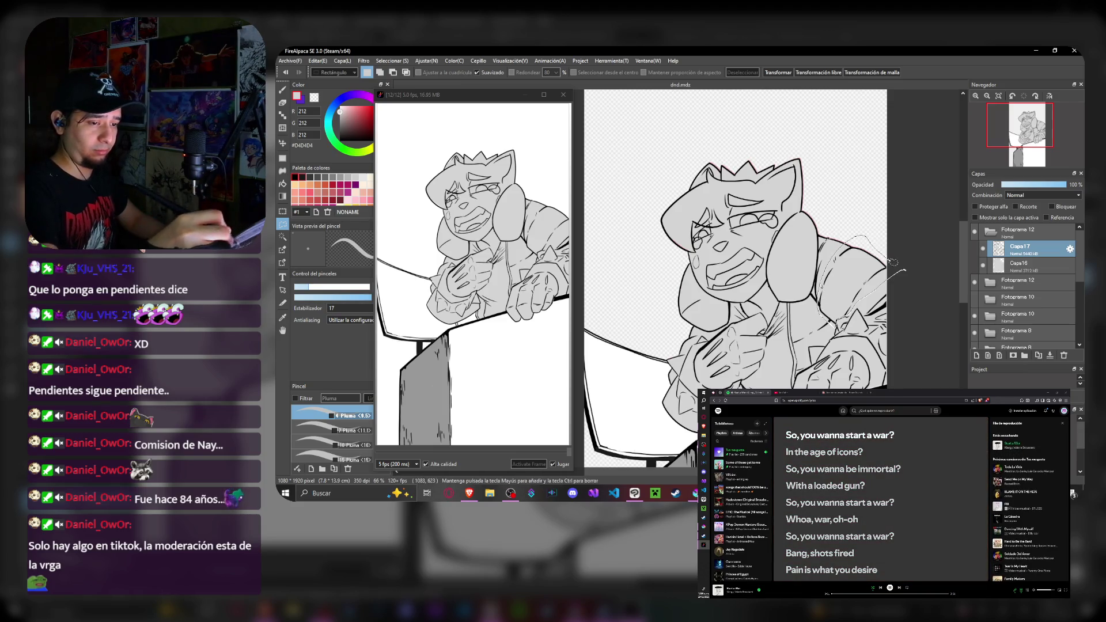
- Transform and commit the selected region, then the lower-left part of the crying-cat drawing
{"action": "key", "text": "ctrl+t"}
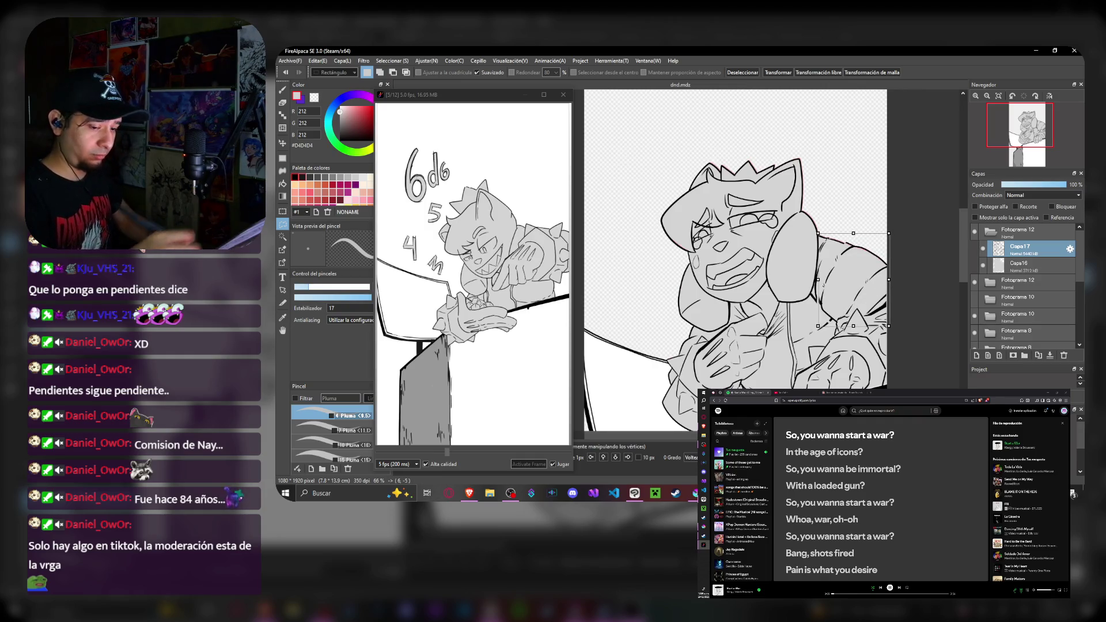
{"action": "key", "text": "Return"}
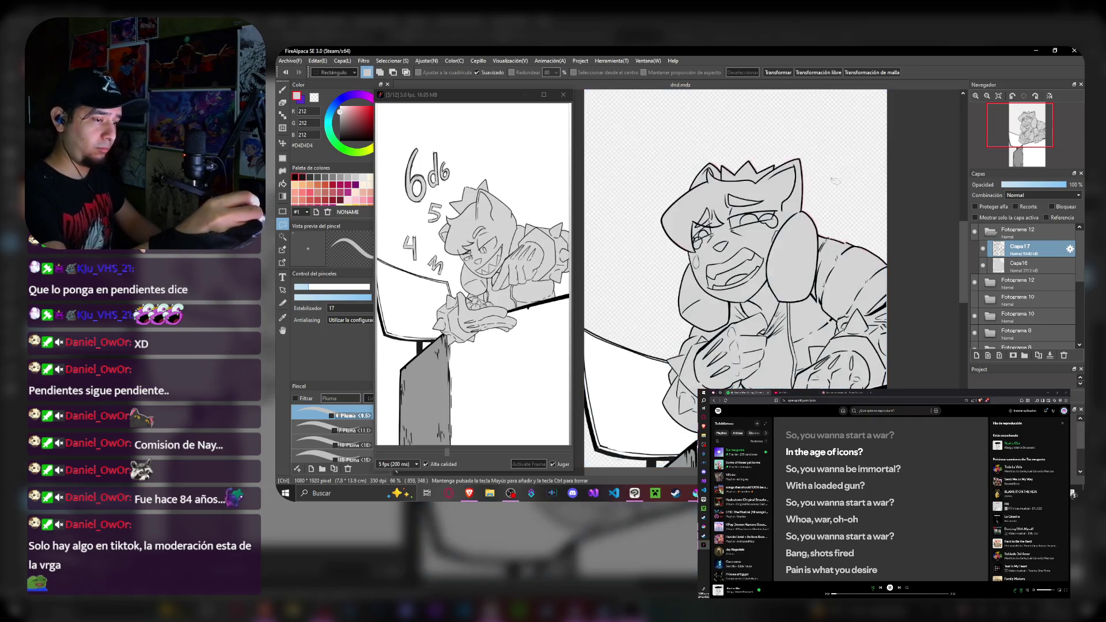
{"action": "scroll", "coordinate": [473, 277], "scroll_direction": "down", "scroll_amount": 5}
{"action": "scroll", "coordinate": [474, 276], "scroll_direction": "down", "scroll_amount": 3}
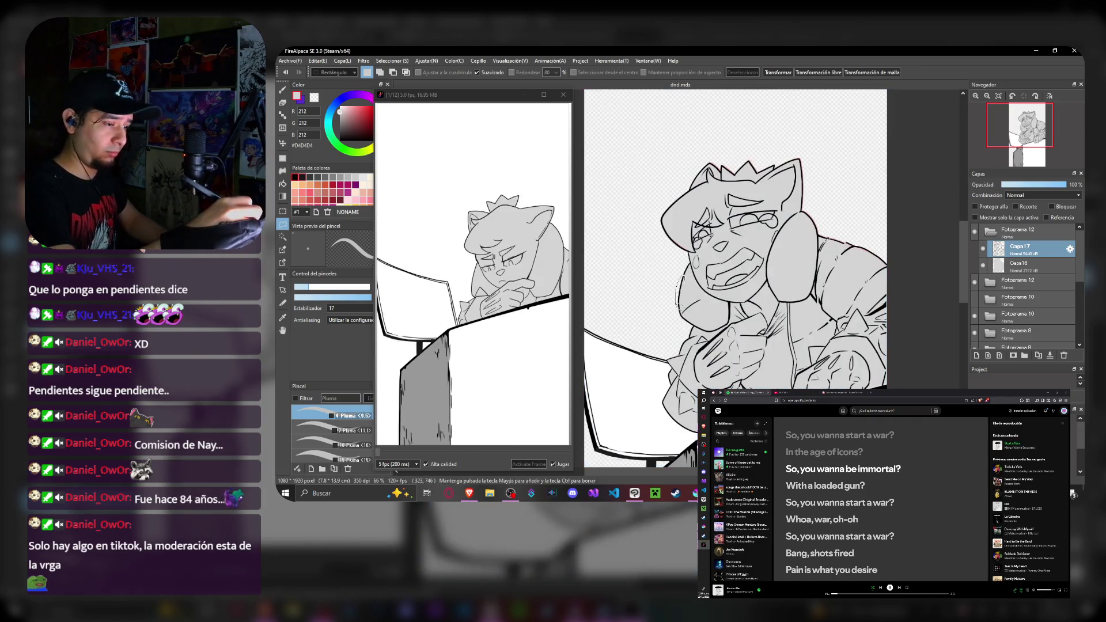
{"action": "scroll", "coordinate": [474, 277], "scroll_direction": "down", "scroll_amount": 4}
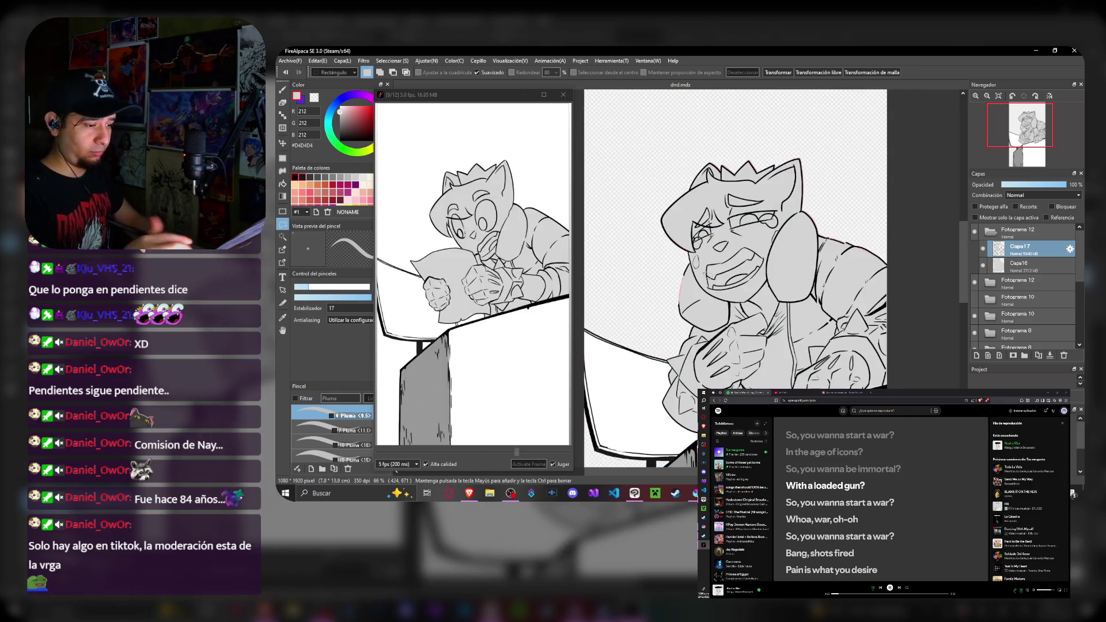
{"action": "scroll", "coordinate": [474, 276], "scroll_direction": "down", "scroll_amount": 2}
{"action": "scroll", "coordinate": [473, 277], "scroll_direction": "down", "scroll_amount": 1}
{"action": "scroll", "coordinate": [474, 277], "scroll_direction": "down", "scroll_amount": 1}
{"action": "scroll", "coordinate": [475, 277], "scroll_direction": "down", "scroll_amount": 2}
{"action": "key", "text": "ctrl+t"}
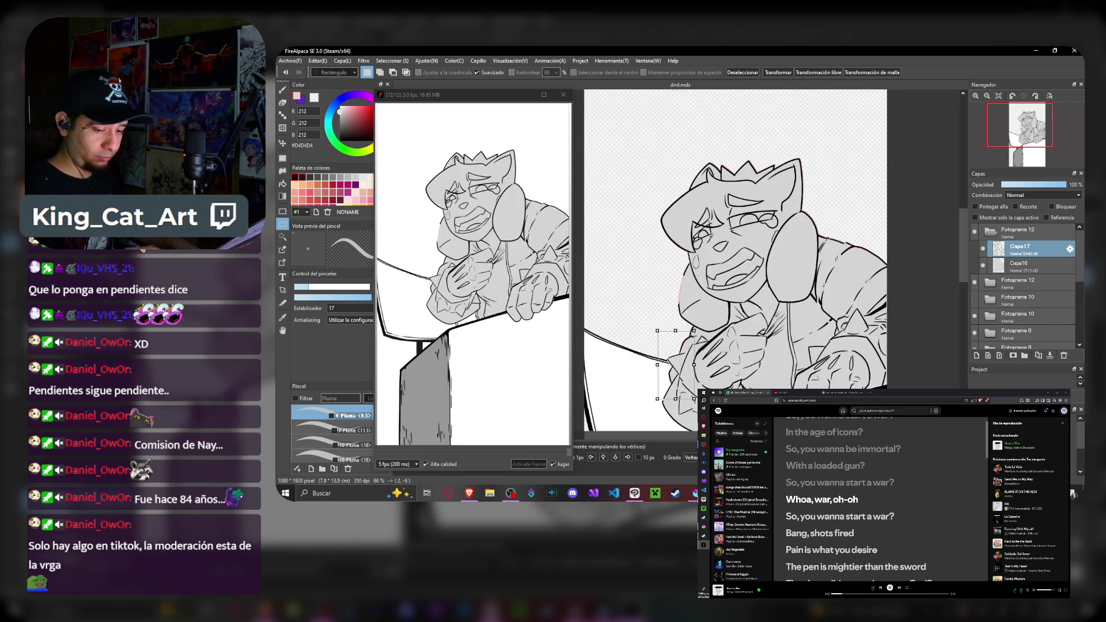
{"action": "key", "text": "Return"}
{"action": "scroll", "coordinate": [473, 276], "scroll_direction": "down", "scroll_amount": 1}
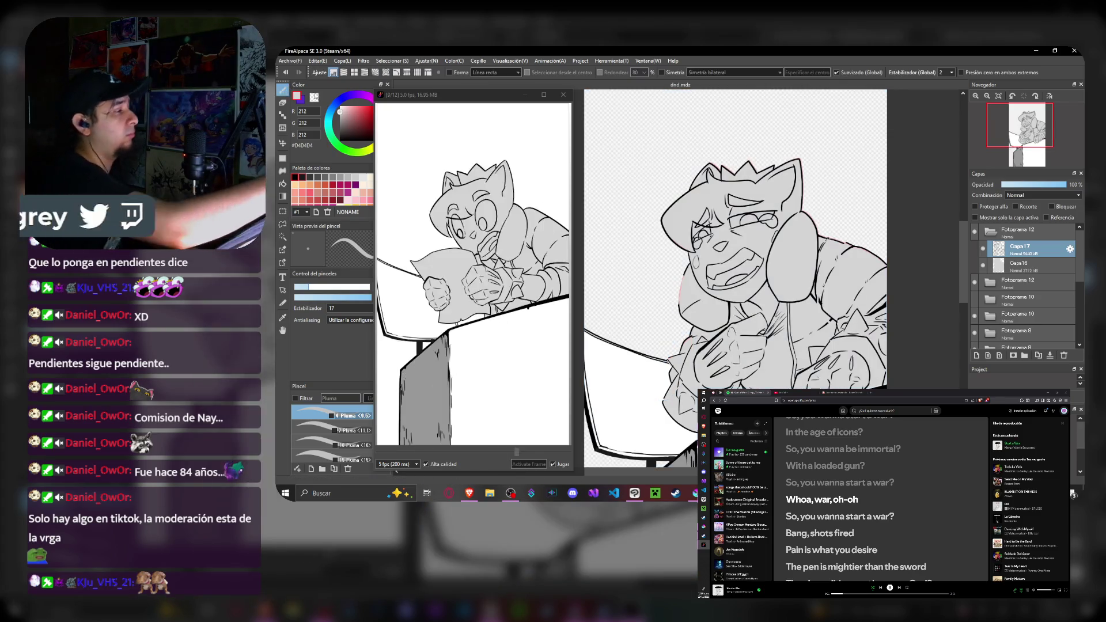
{"action": "scroll", "coordinate": [473, 276], "scroll_direction": "down", "scroll_amount": 2}
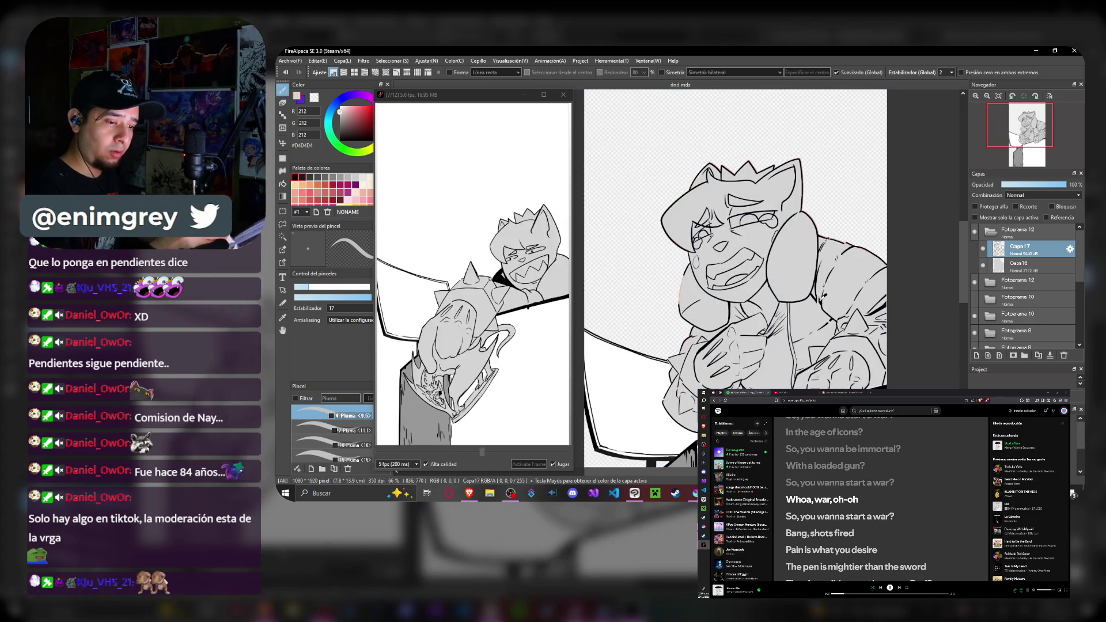
{"action": "scroll", "coordinate": [473, 277], "scroll_direction": "down", "scroll_amount": 2}
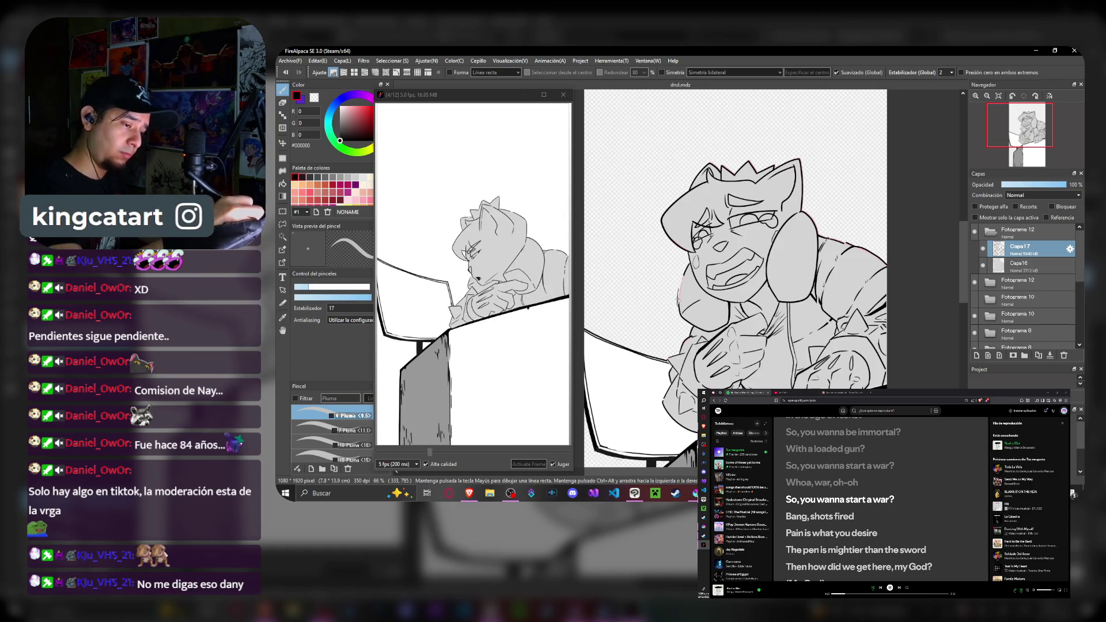
{"action": "scroll", "coordinate": [474, 276], "scroll_direction": "down", "scroll_amount": 1}
{"action": "scroll", "coordinate": [475, 276], "scroll_direction": "down", "scroll_amount": 1}
{"action": "scroll", "coordinate": [474, 277], "scroll_direction": "down", "scroll_amount": 1}
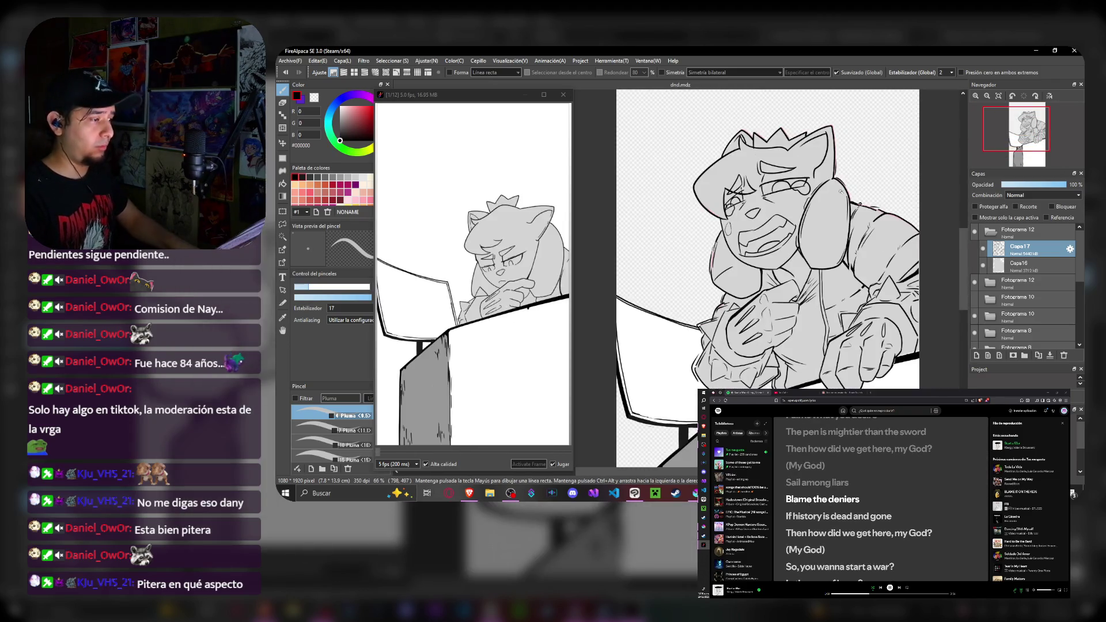
{"action": "scroll", "coordinate": [838, 199], "scroll_direction": "up", "scroll_amount": 2}
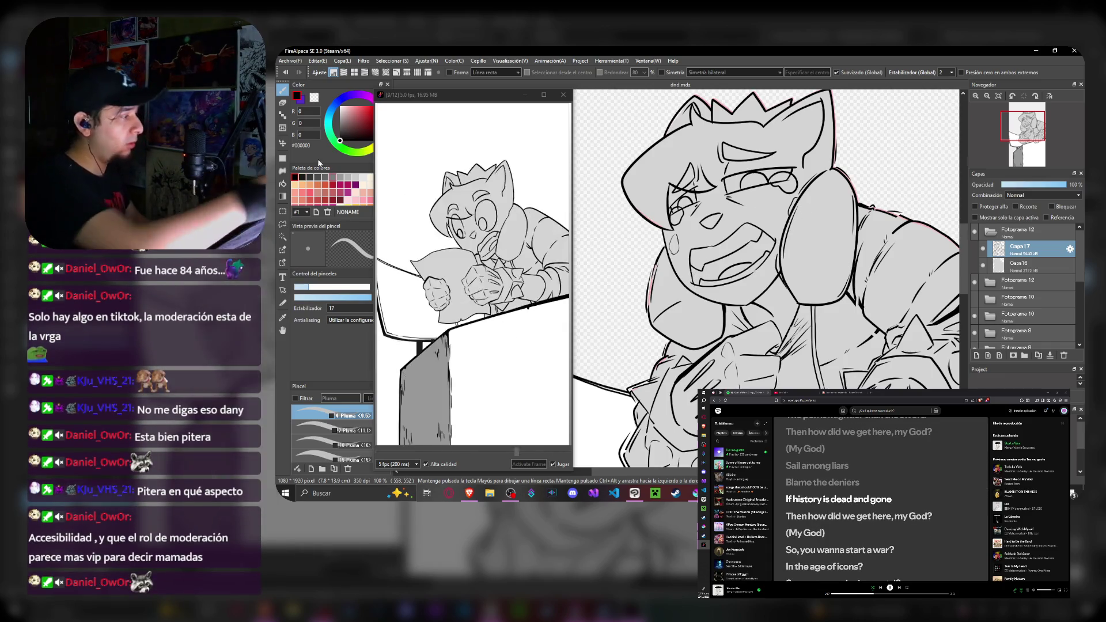
- Bucket-fill the crying cat's mouth black on Capa17, move to the other frame 12's Capa17 and collapse the folders
{"action": "left_click", "coordinate": [283, 185]}
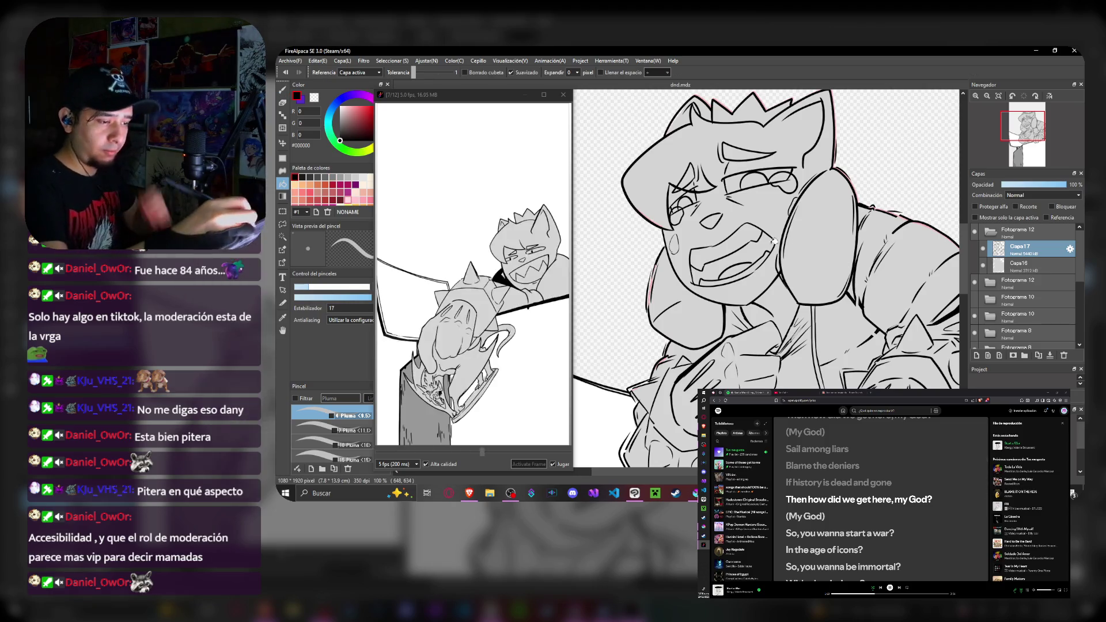
{"action": "left_click", "coordinate": [734, 253]}
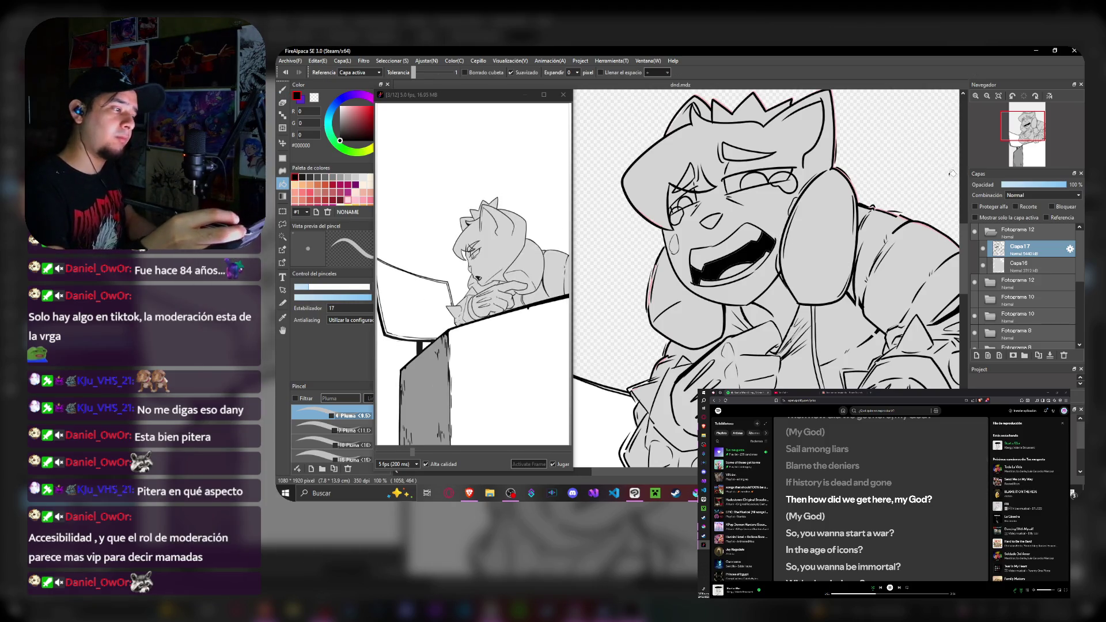
{"action": "left_click", "coordinate": [1002, 283]}
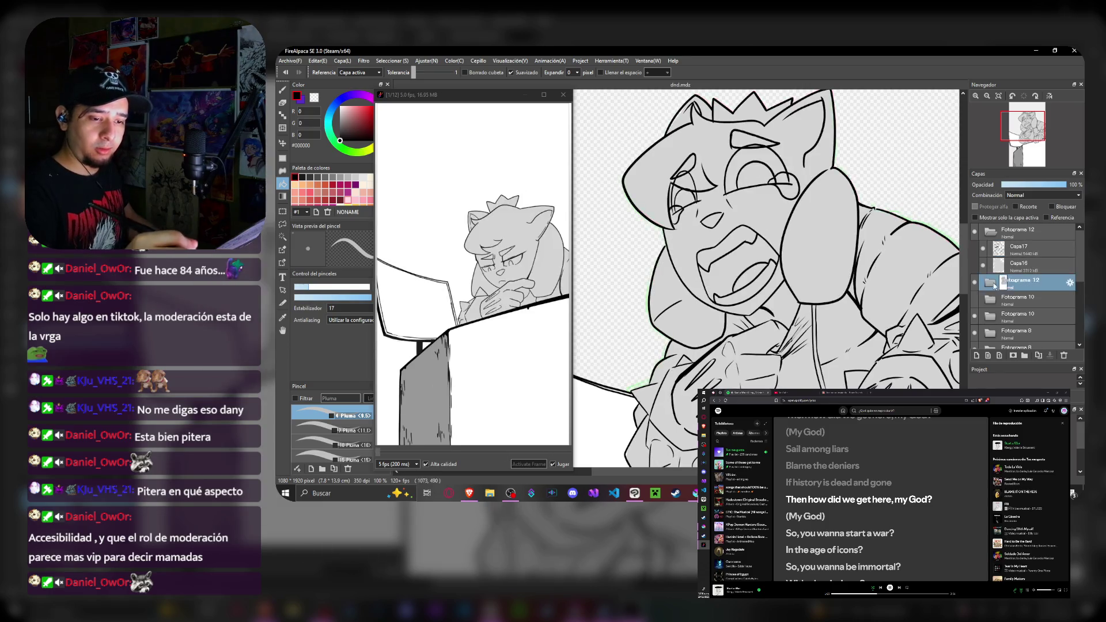
{"action": "left_click", "coordinate": [1032, 297]}
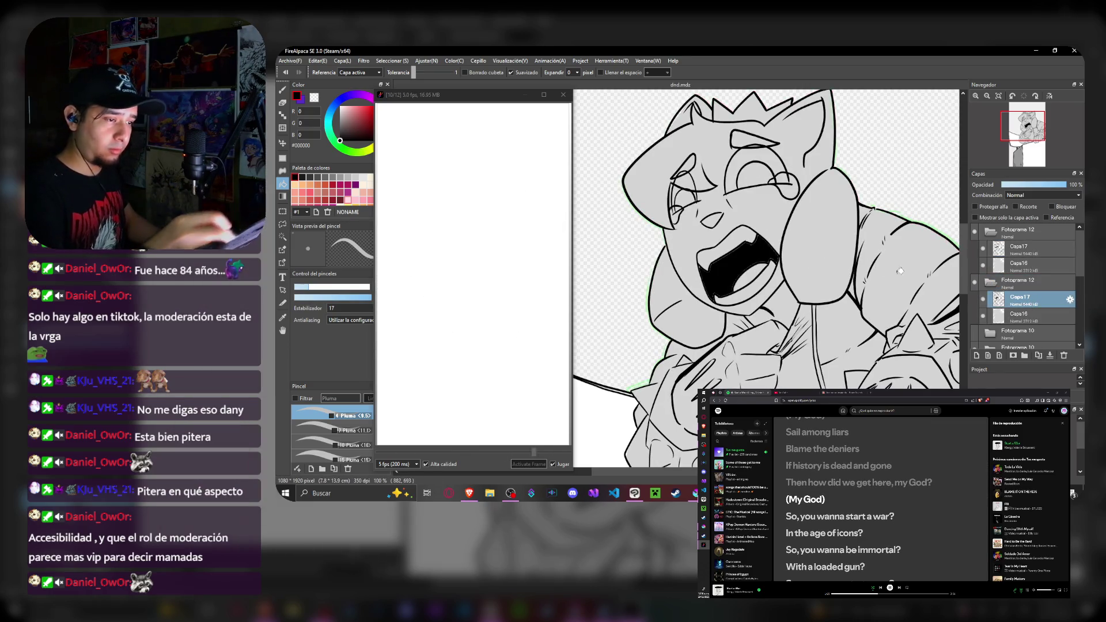
{"action": "left_click", "coordinate": [975, 297]}
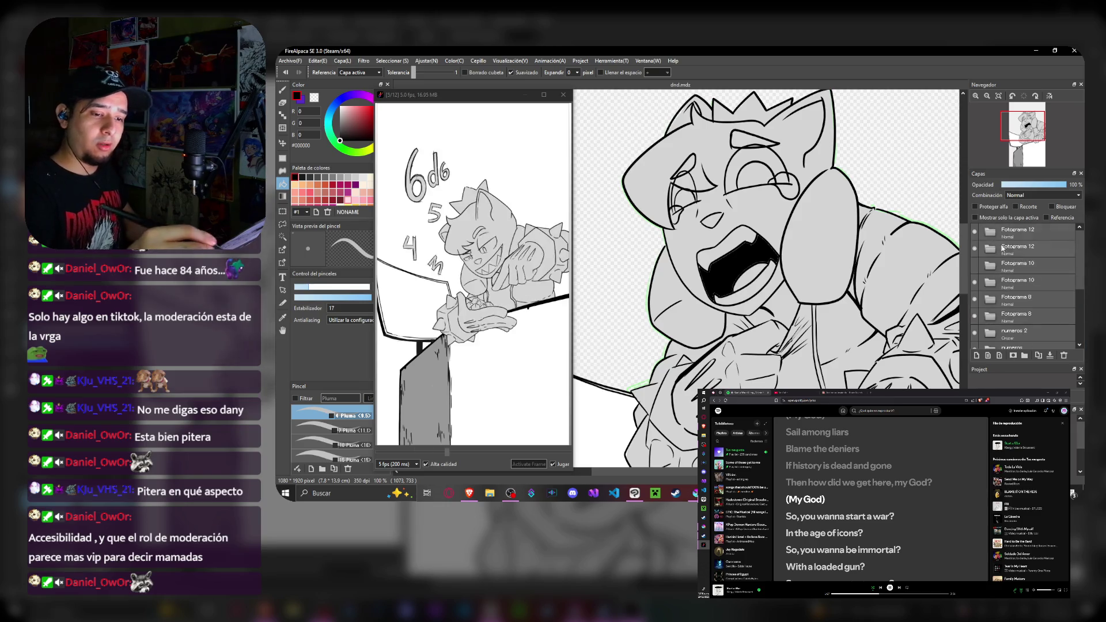
- Go to Fotograma 10's Capa15, fill the mouth black then undo it, touching up lines with the pen before returning to the bucket
{"action": "left_click", "coordinate": [1018, 263]}
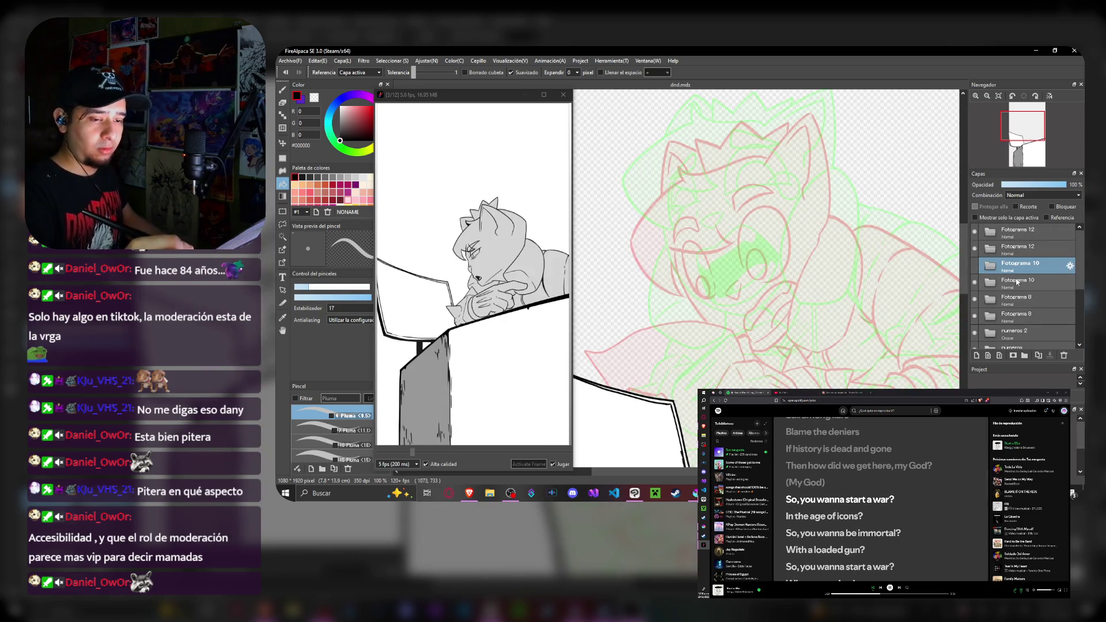
{"action": "left_click", "coordinate": [991, 281]}
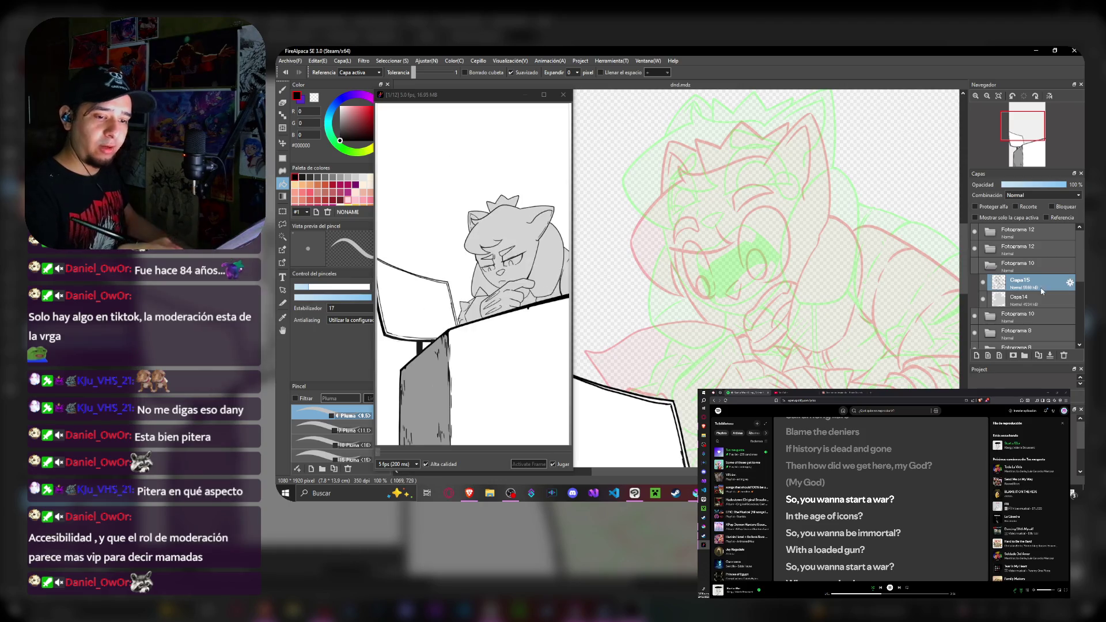
{"action": "left_click", "coordinate": [1022, 282]}
{"action": "left_click", "coordinate": [764, 307]}
{"action": "key", "text": "ctrl+z"}
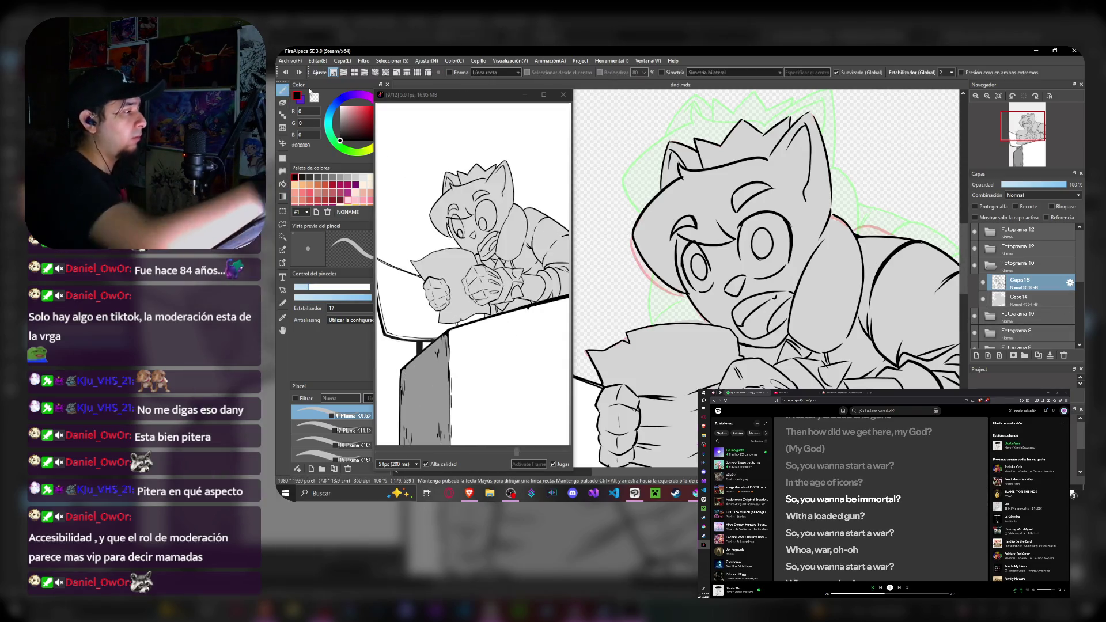
{"action": "key", "text": "b"}
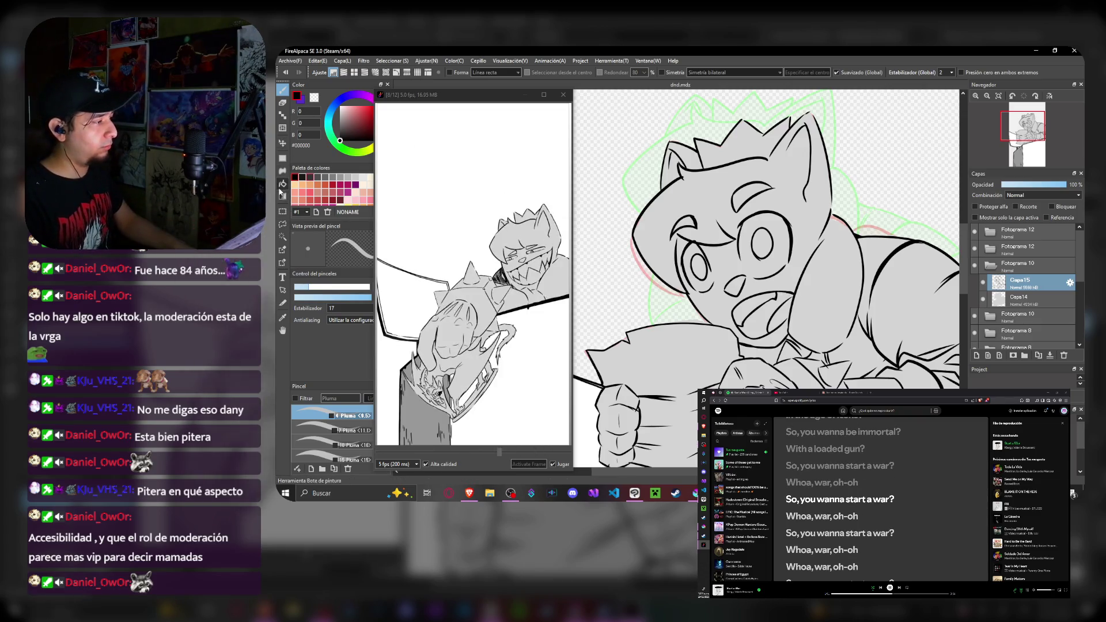
{"action": "key", "text": "g"}
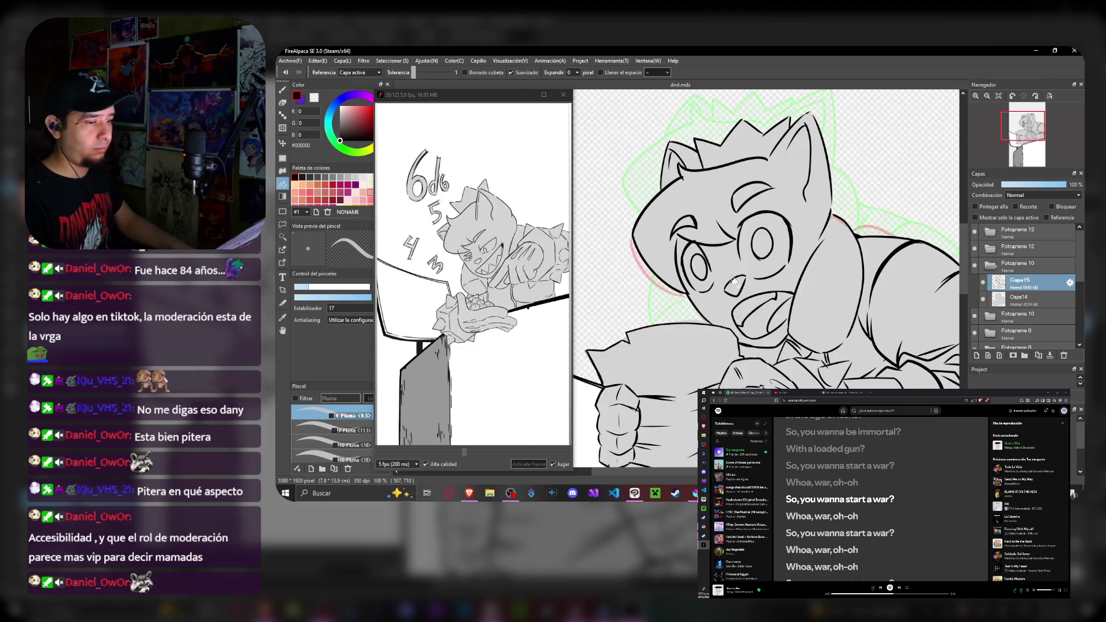
- Fill the cat's mouth black on Capa15, then on the second Fotograma 10's Capa15 as well
{"action": "left_click", "coordinate": [765, 312]}
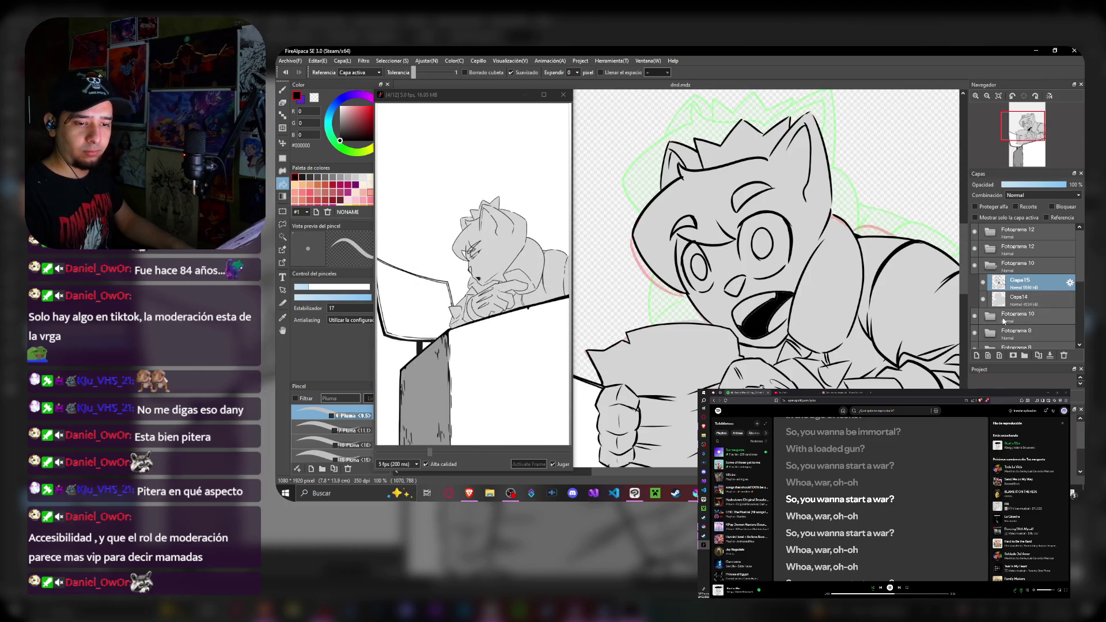
{"action": "left_click", "coordinate": [1028, 334]}
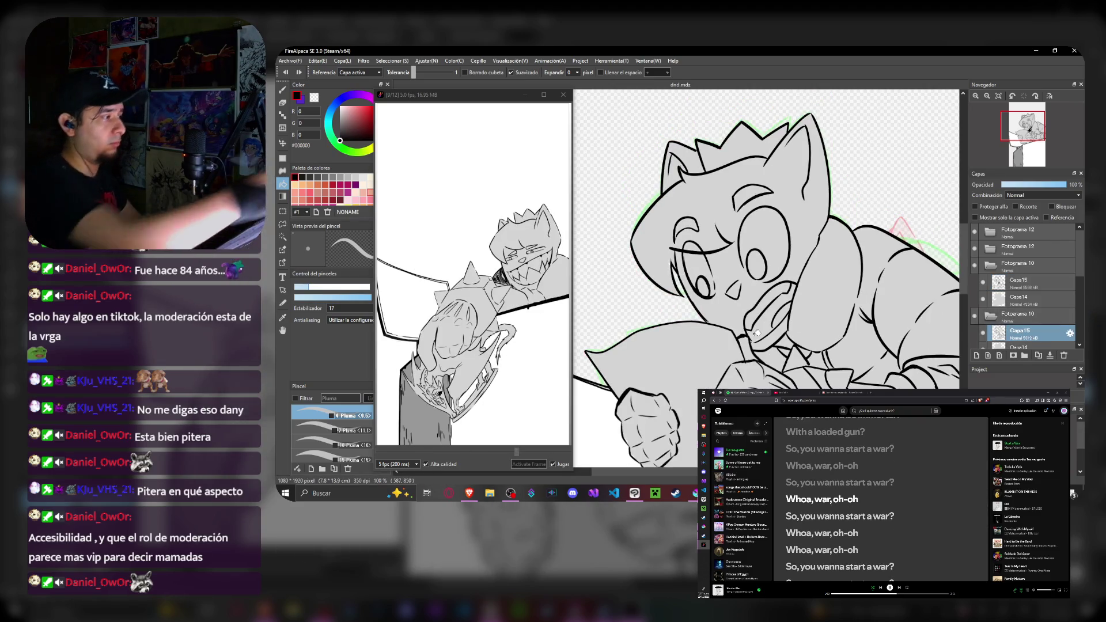
{"action": "key", "text": "b"}
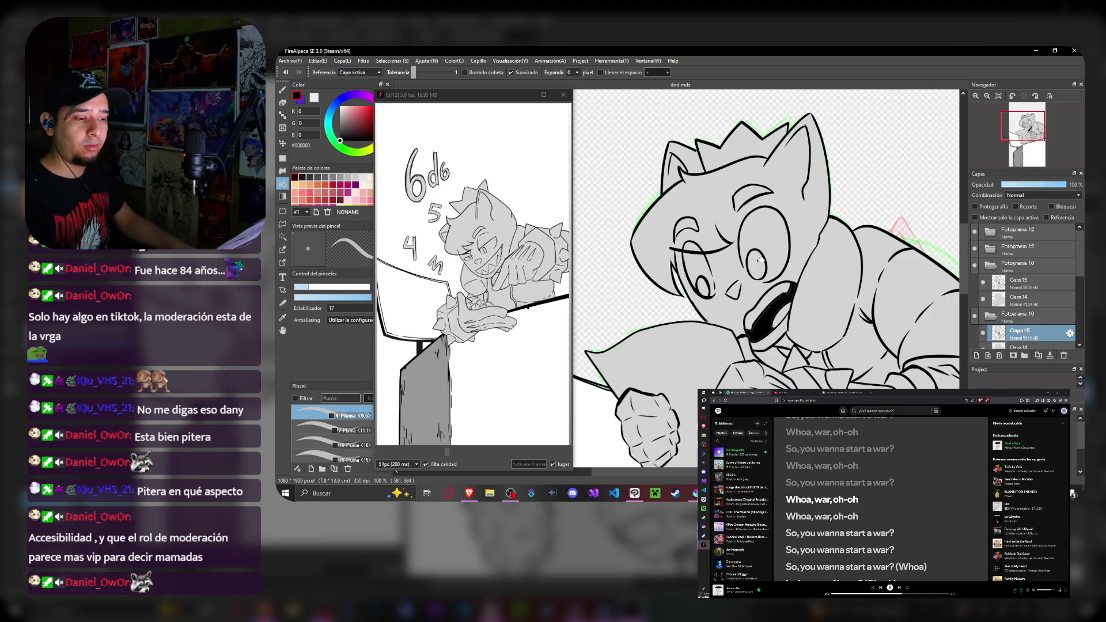
{"action": "scroll", "coordinate": [757, 261], "scroll_direction": "down", "scroll_amount": 5}
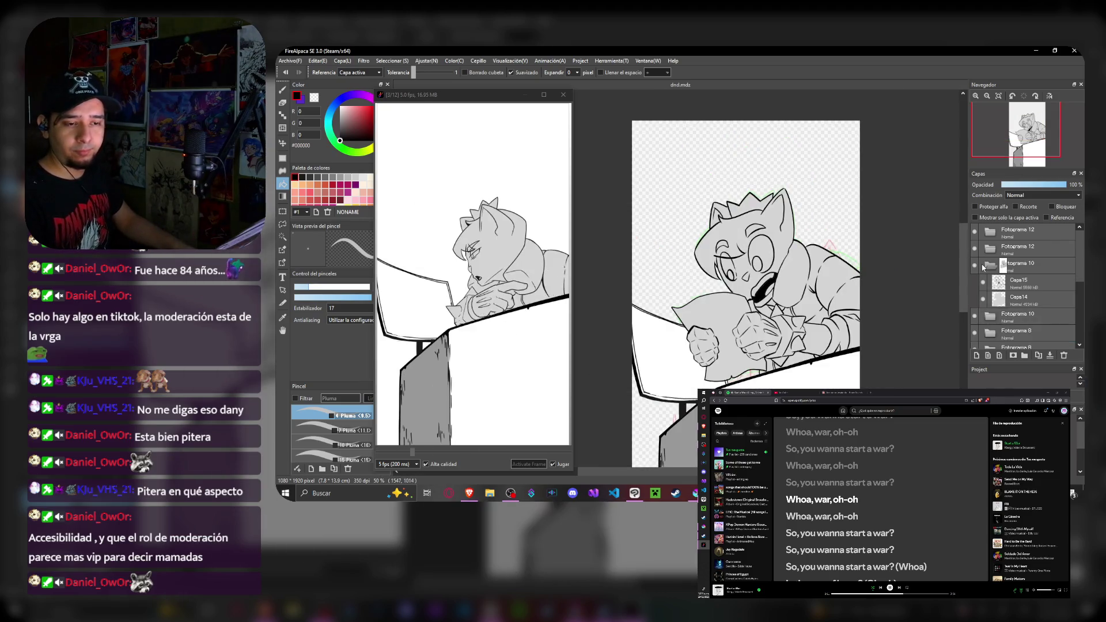
- Review Fotograma 9 and 8 with onion skin, then return to the top Fotograma 12 drawing
{"action": "left_click", "coordinate": [1023, 299]}
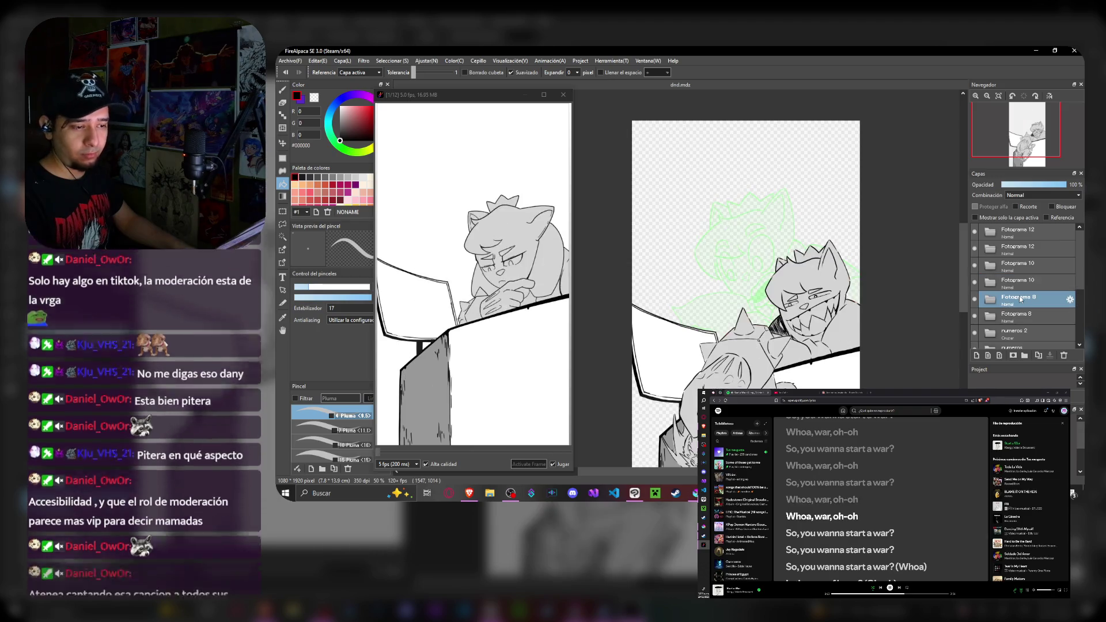
{"action": "left_click", "coordinate": [1025, 316]}
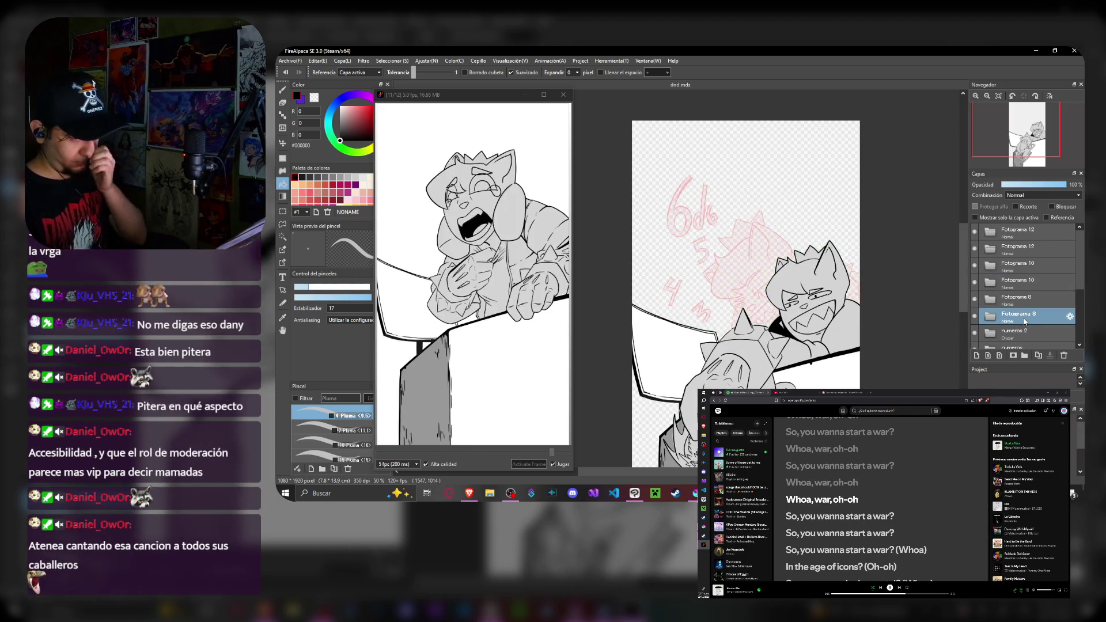
{"action": "left_click", "coordinate": [1025, 300]}
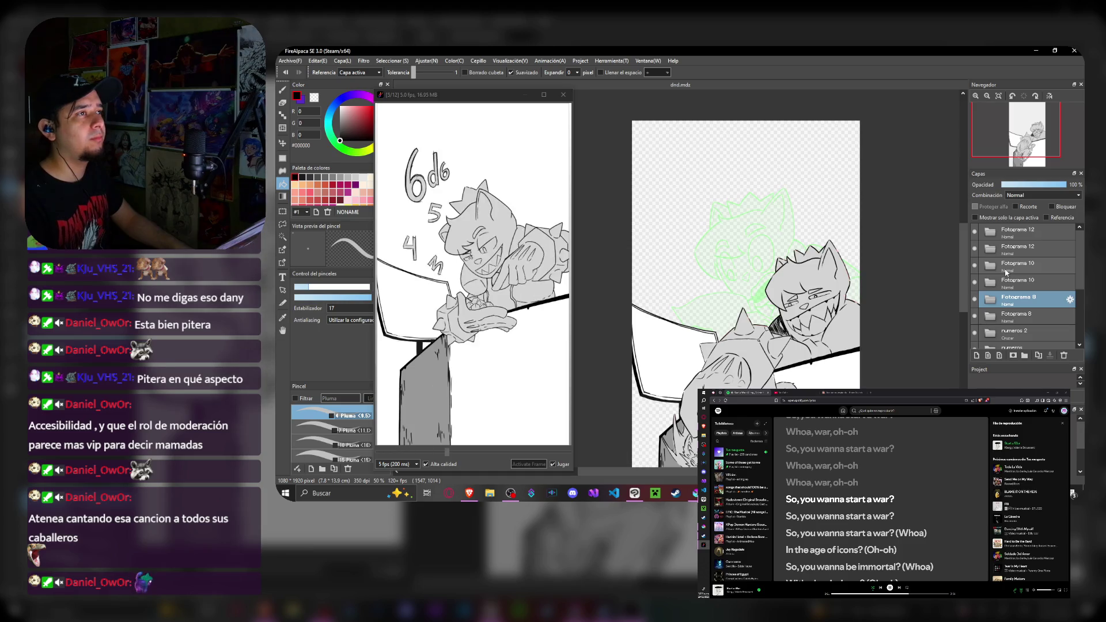
{"action": "left_click", "coordinate": [1020, 233]}
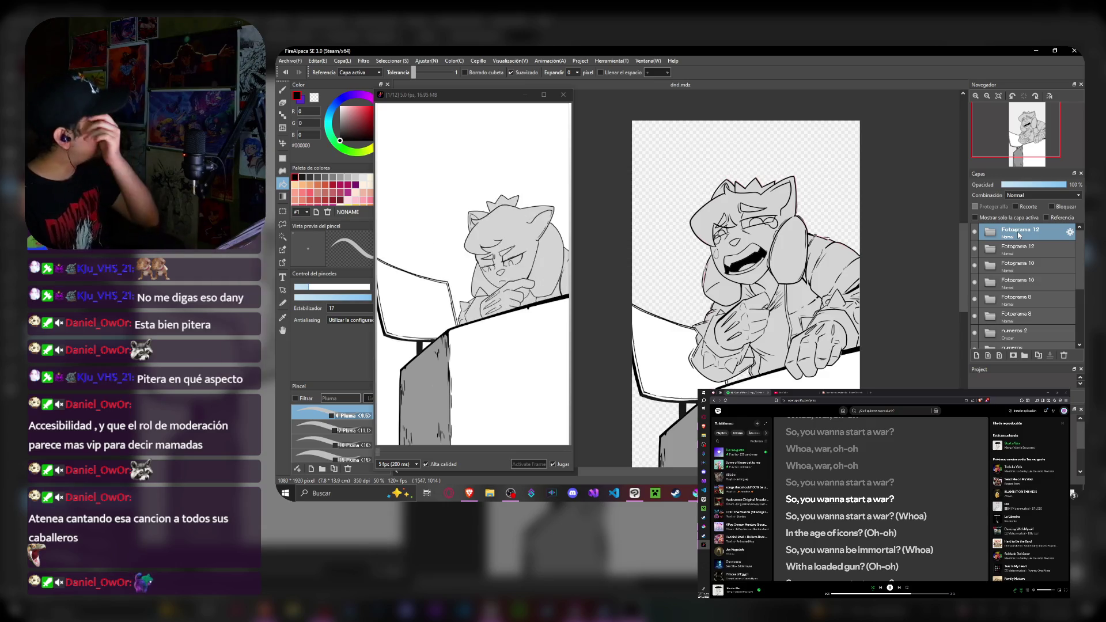
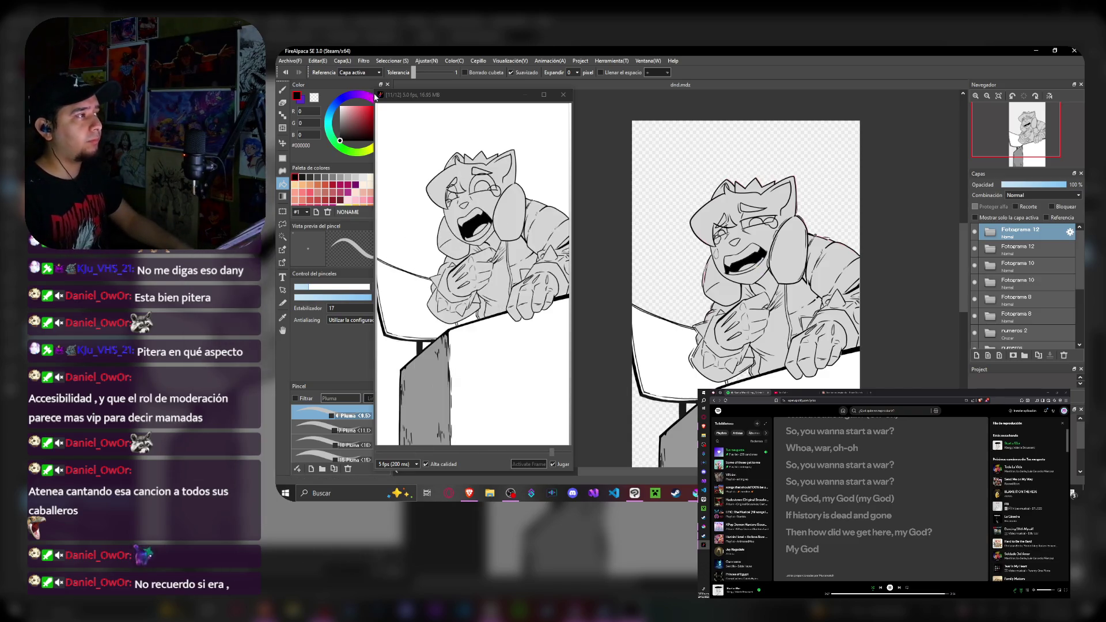
- Add a blank layer in the new Fotograma 14 frame over the onion-skinned previous pose
{"action": "left_click_drag", "start_coordinate": [784, 138], "coordinate": [764, 121]}
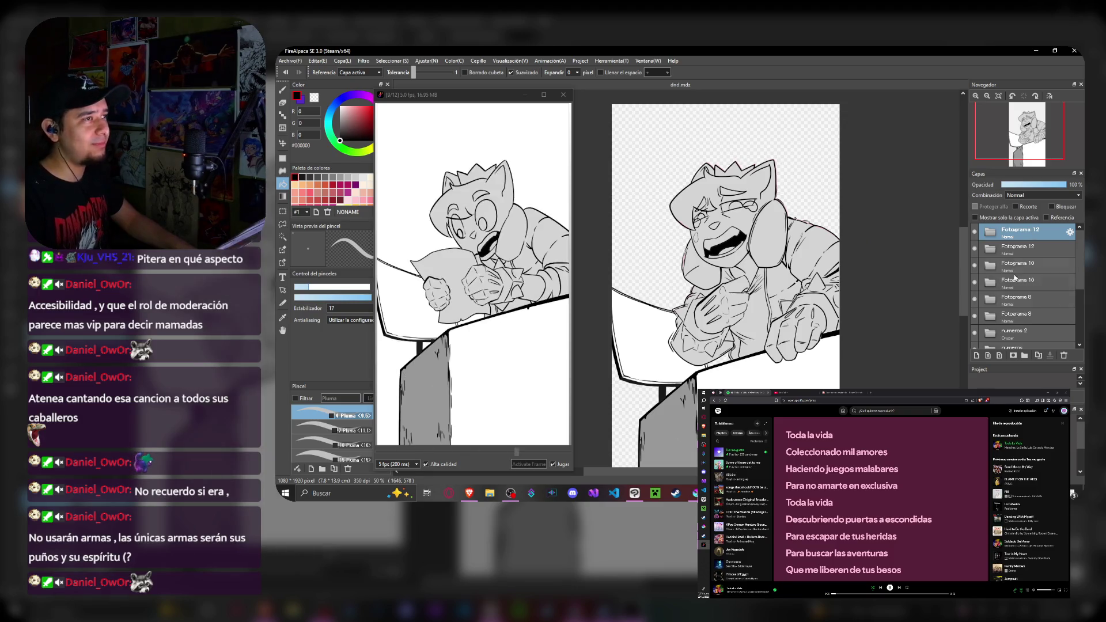
{"action": "left_click", "coordinate": [1025, 357]}
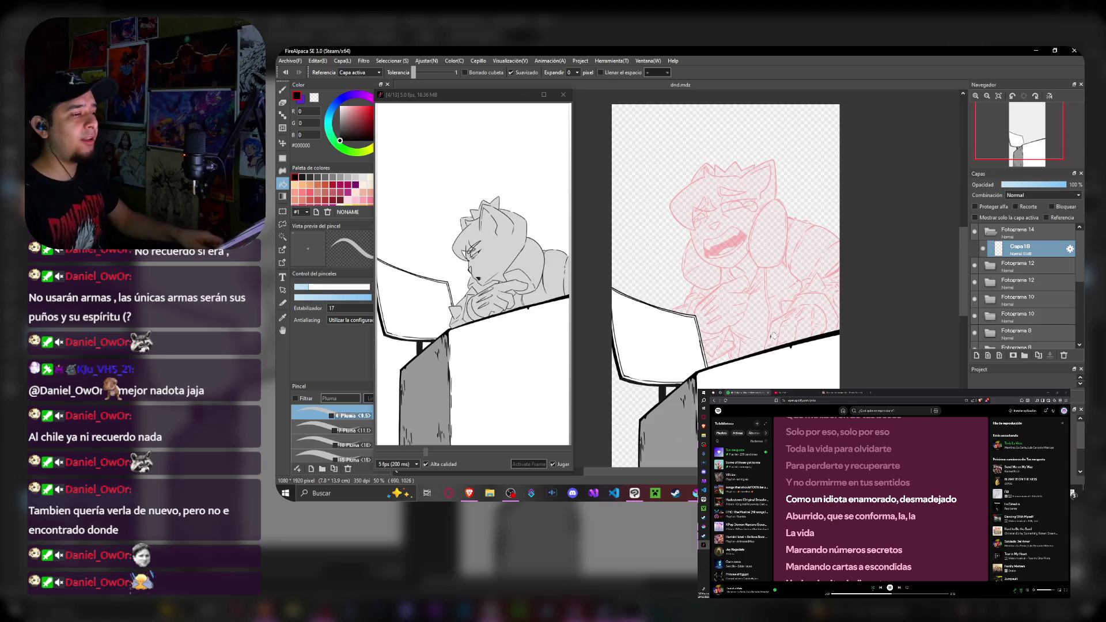
- Delete the new Fotograma 14 frame and its blank layer, leaving Fotograma 12 on top
{"action": "left_click_drag", "start_coordinate": [768, 329], "coordinate": [754, 337]}
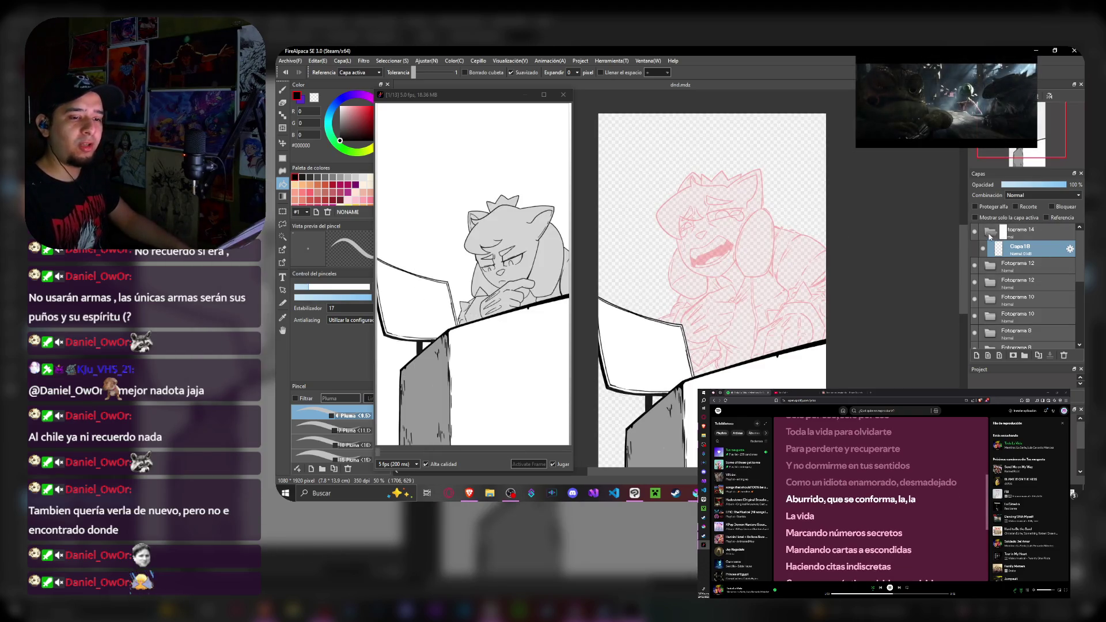
{"action": "left_click", "coordinate": [567, 94]}
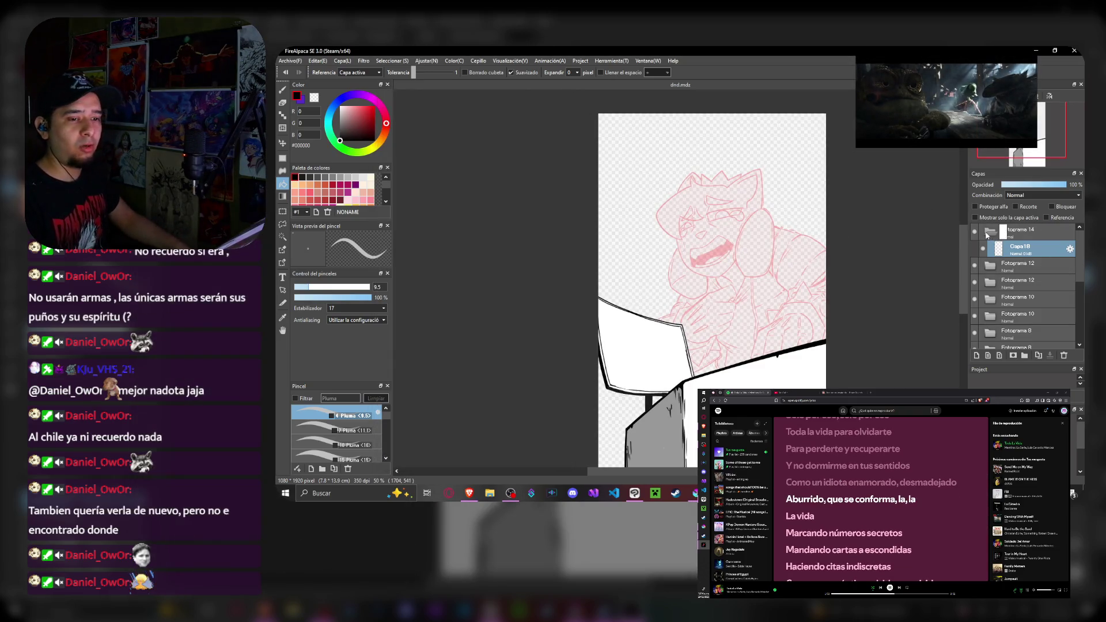
{"action": "left_click", "coordinate": [1020, 229]}
{"action": "left_click", "coordinate": [1064, 356]}
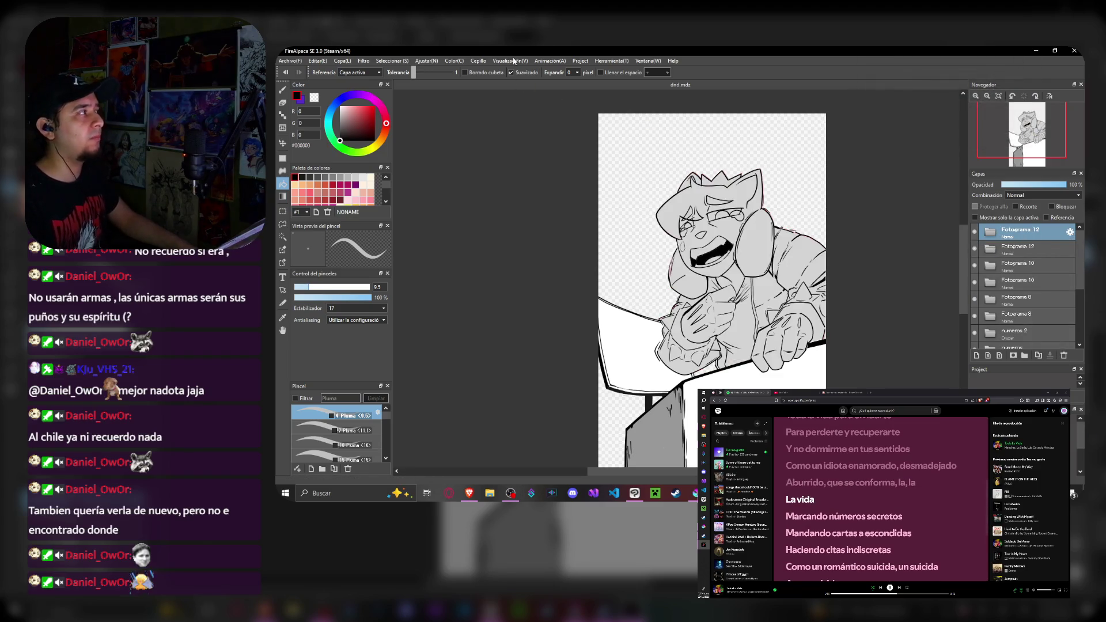
- Play the 12-frame animation preview enlarged, then return to the second Fotograma 12 layer
{"action": "left_click", "coordinate": [547, 61]}
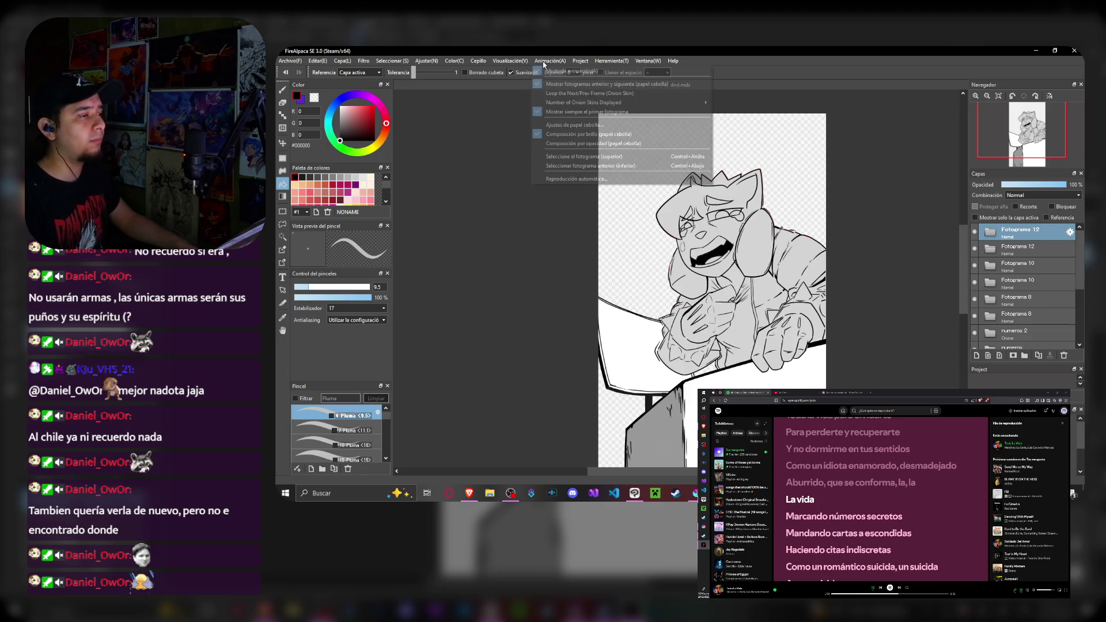
{"action": "left_click", "coordinate": [588, 169]}
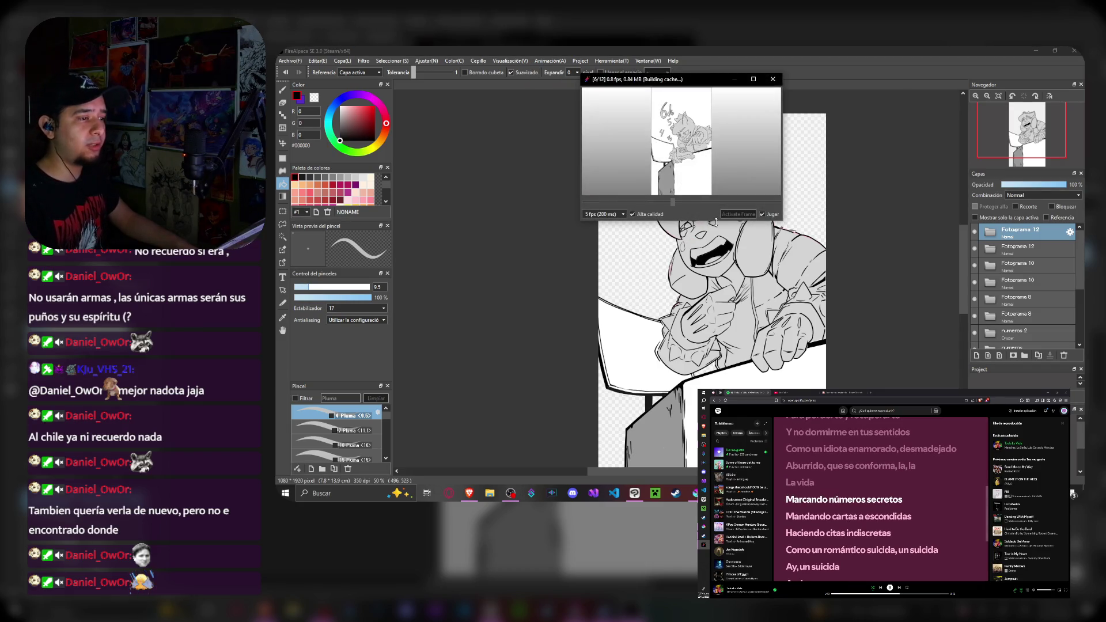
{"action": "left_click_drag", "start_coordinate": [695, 221], "coordinate": [700, 449]}
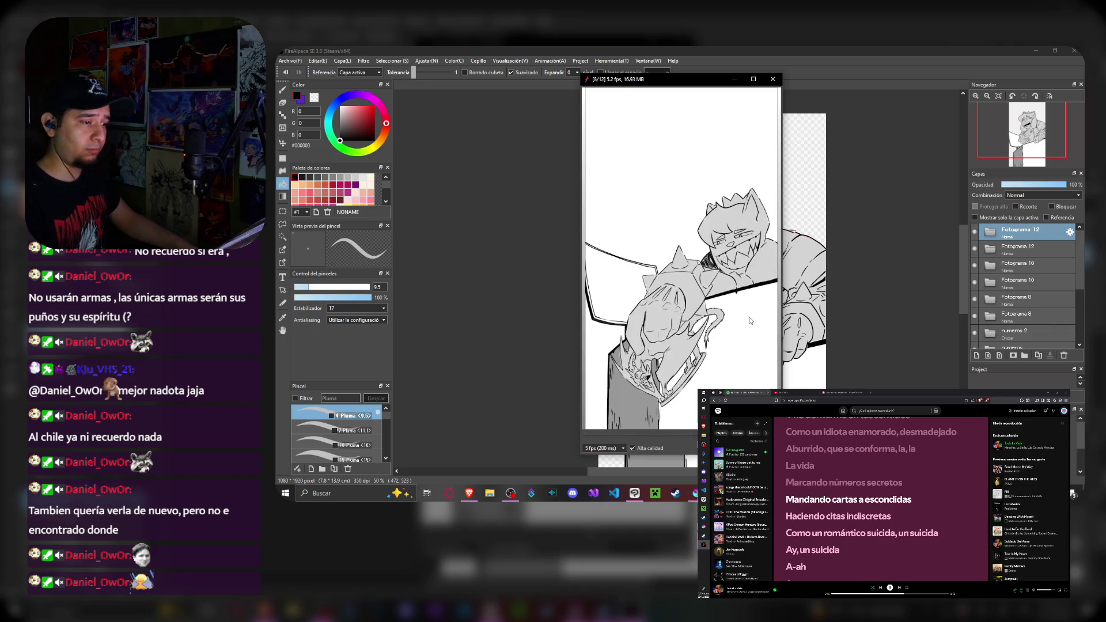
{"action": "left_click", "coordinate": [773, 80]}
{"action": "left_click", "coordinate": [1041, 249]}
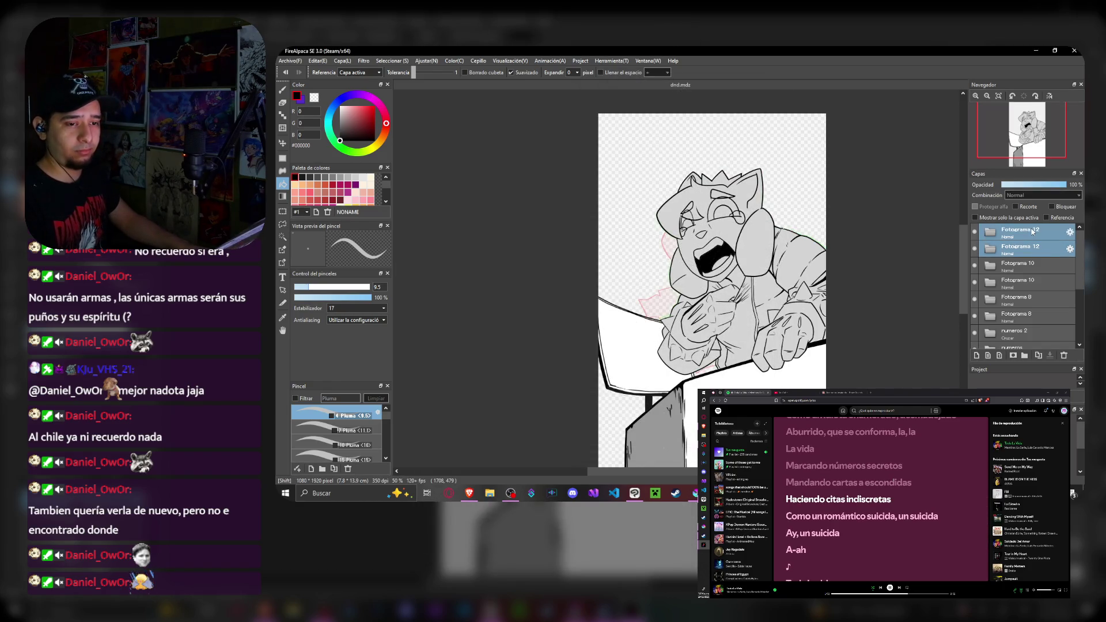
{"action": "right_click", "coordinate": [644, 250]}
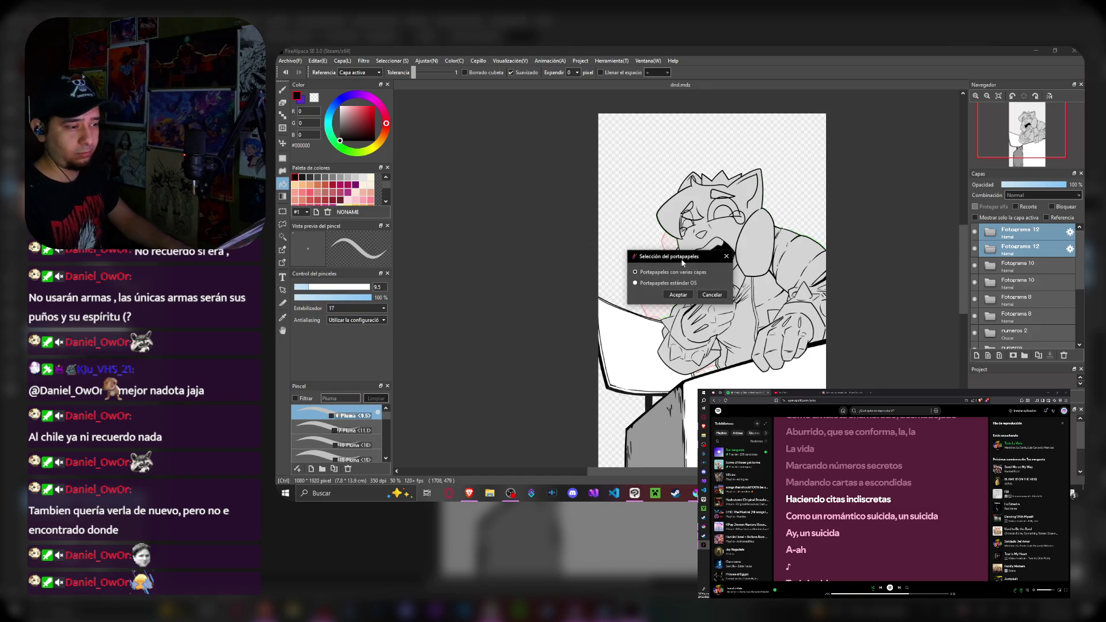
{"action": "left_click", "coordinate": [680, 294]}
{"action": "left_click", "coordinate": [545, 60]}
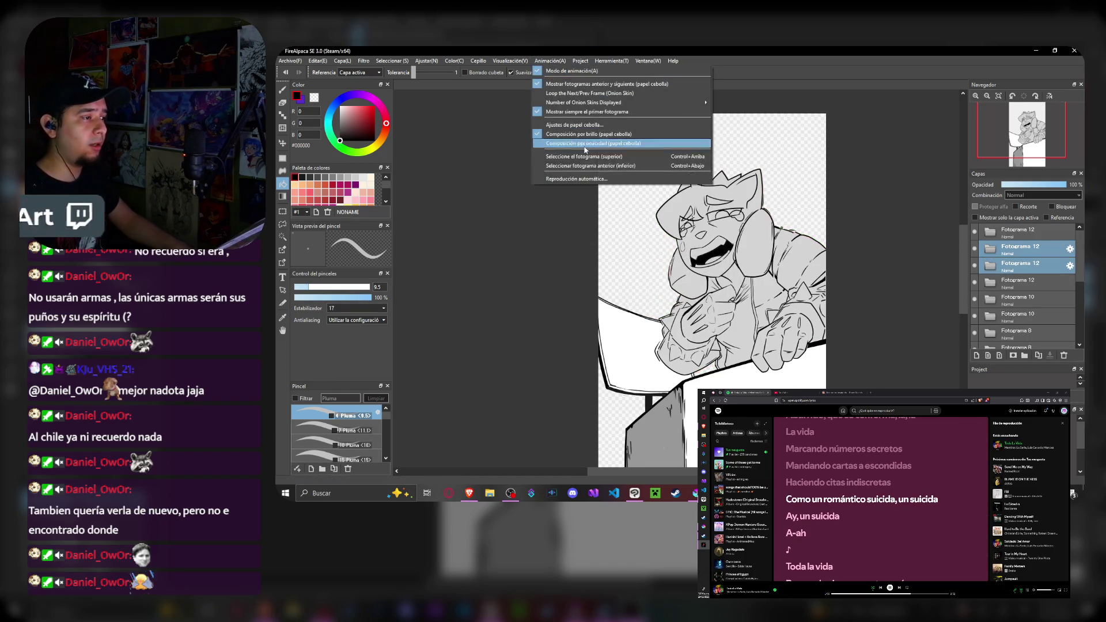
{"action": "left_click", "coordinate": [605, 173]}
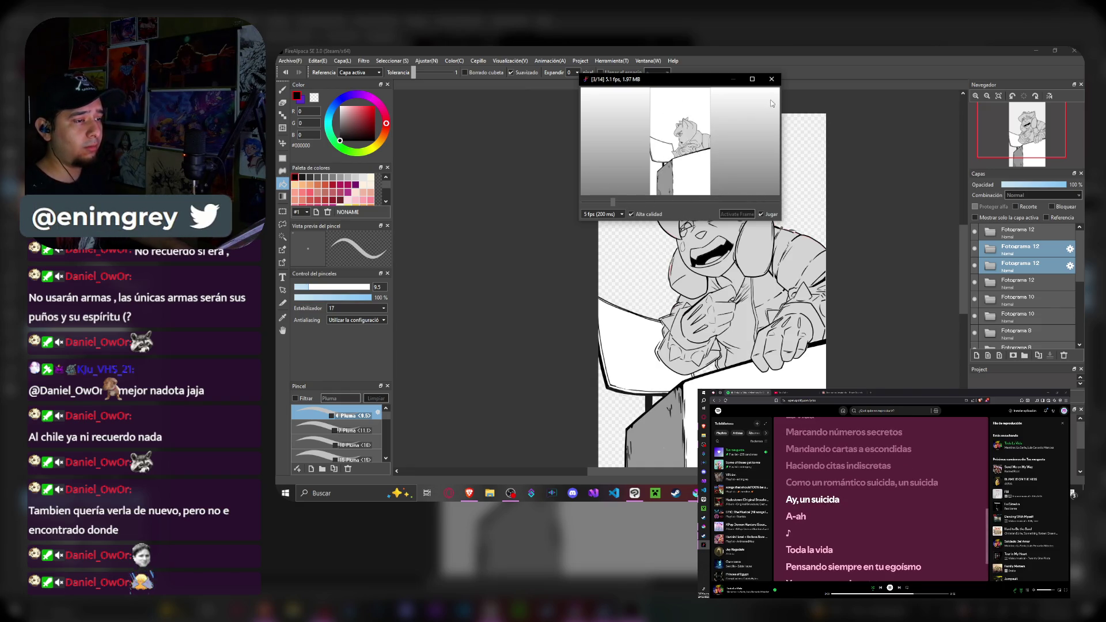
{"action": "left_click", "coordinate": [773, 81]}
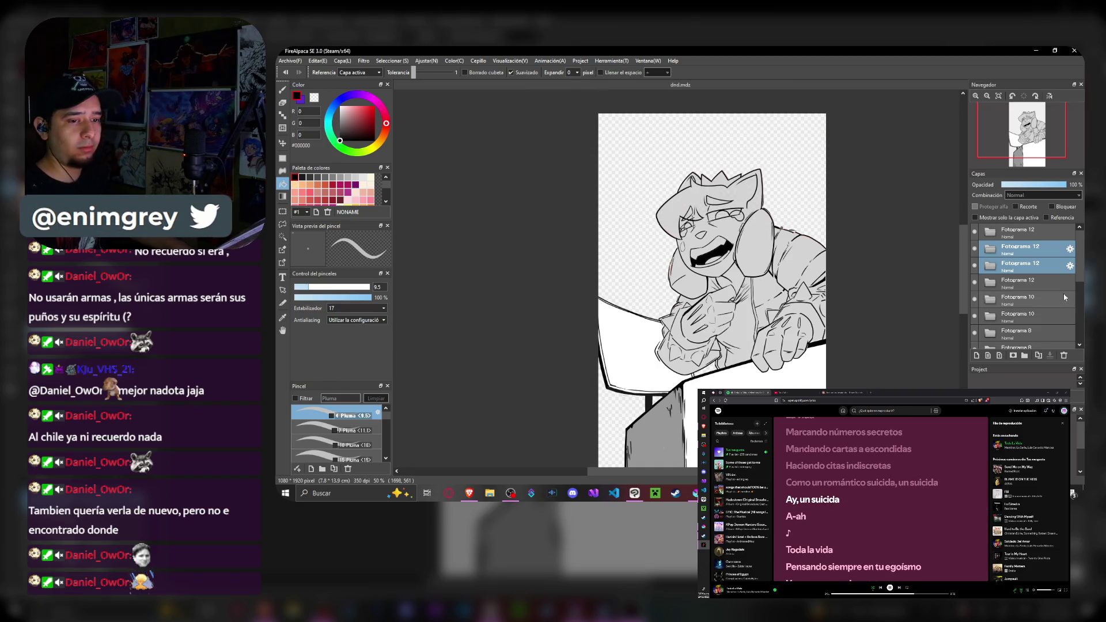
{"action": "left_click", "coordinate": [1063, 357]}
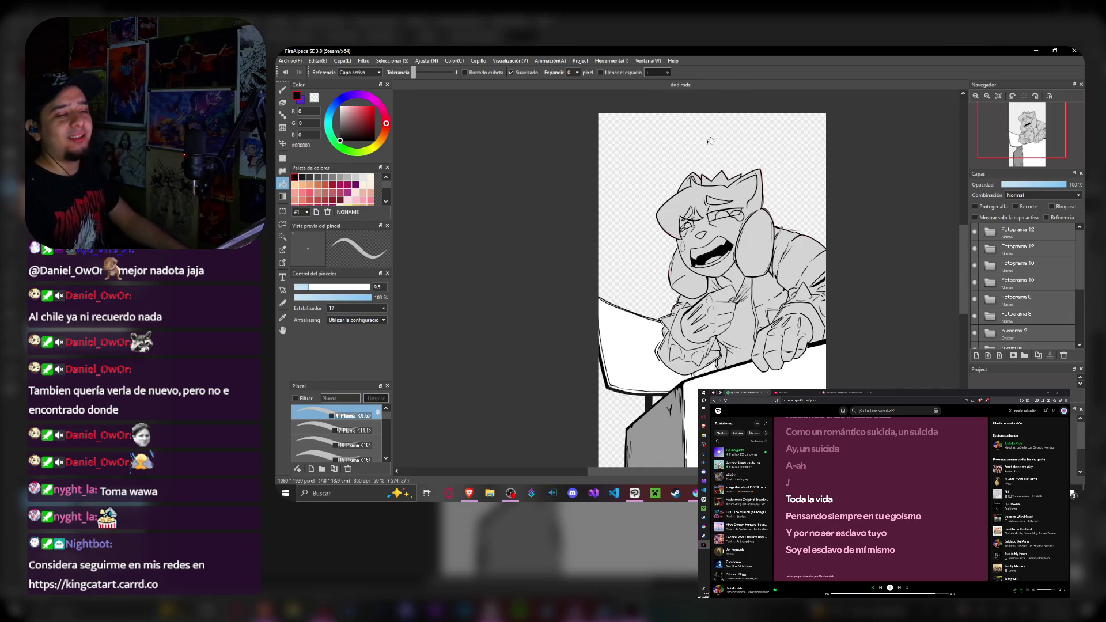
{"action": "scroll", "coordinate": [787, 234], "scroll_direction": "down", "scroll_amount": 2}
{"action": "scroll", "coordinate": [788, 234], "scroll_direction": "up", "scroll_amount": 2}
{"action": "scroll", "coordinate": [787, 234], "scroll_direction": "up", "scroll_amount": 2}
{"action": "scroll", "coordinate": [787, 233], "scroll_direction": "down", "scroll_amount": 3}
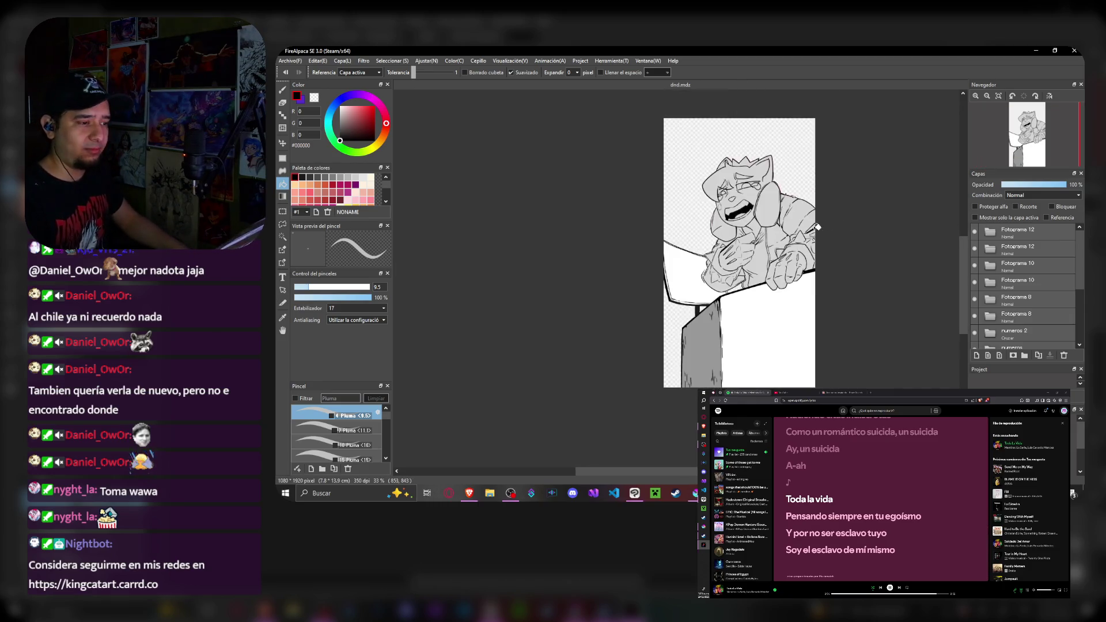
{"action": "scroll", "coordinate": [808, 231], "scroll_direction": "up", "scroll_amount": 2}
{"action": "scroll", "coordinate": [808, 231], "scroll_direction": "down", "scroll_amount": 2}
{"action": "scroll", "coordinate": [808, 231], "scroll_direction": "up", "scroll_amount": 2}
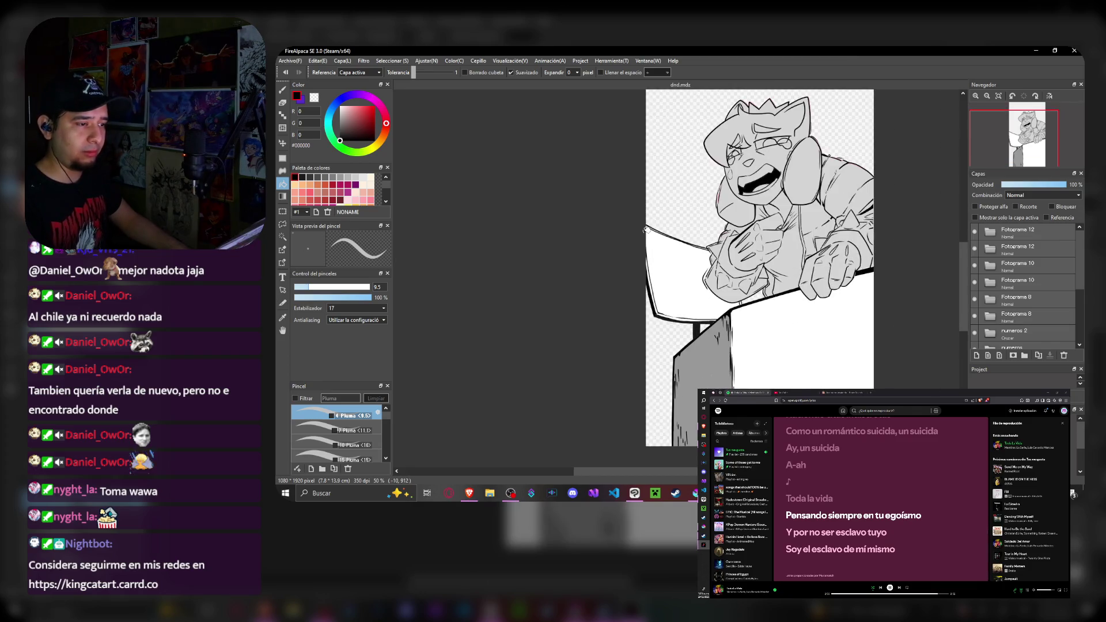
{"action": "scroll", "coordinate": [646, 231], "scroll_direction": "down", "scroll_amount": 2}
{"action": "scroll", "coordinate": [646, 231], "scroll_direction": "up", "scroll_amount": 4}
{"action": "scroll", "coordinate": [647, 230], "scroll_direction": "down", "scroll_amount": 2}
{"action": "scroll", "coordinate": [647, 231], "scroll_direction": "down", "scroll_amount": 2}
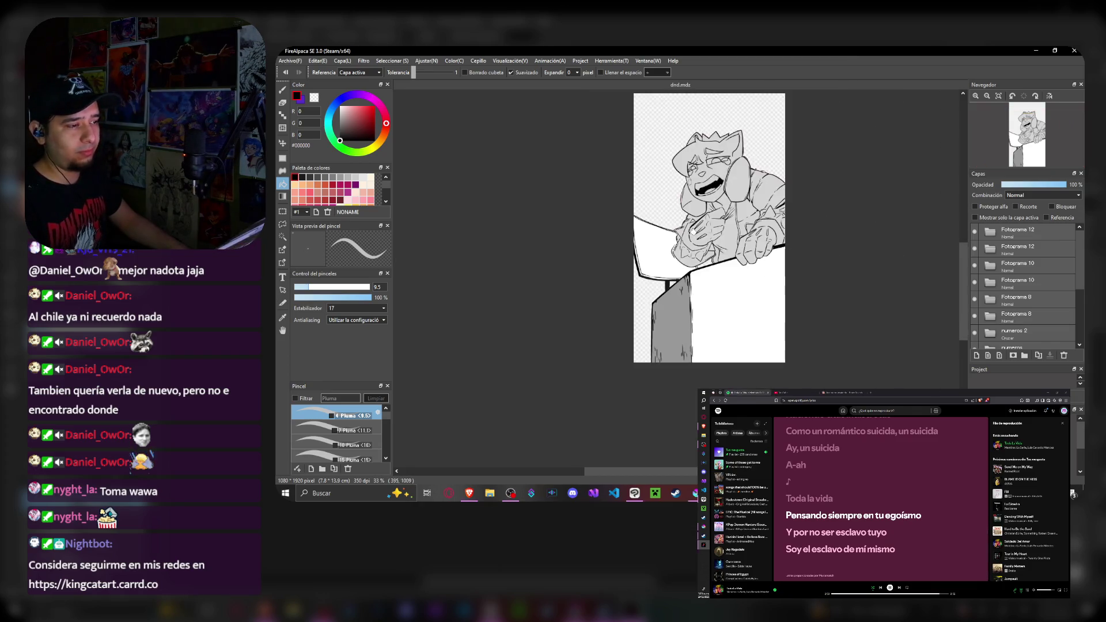
{"action": "scroll", "coordinate": [787, 220], "scroll_direction": "up", "scroll_amount": 2}
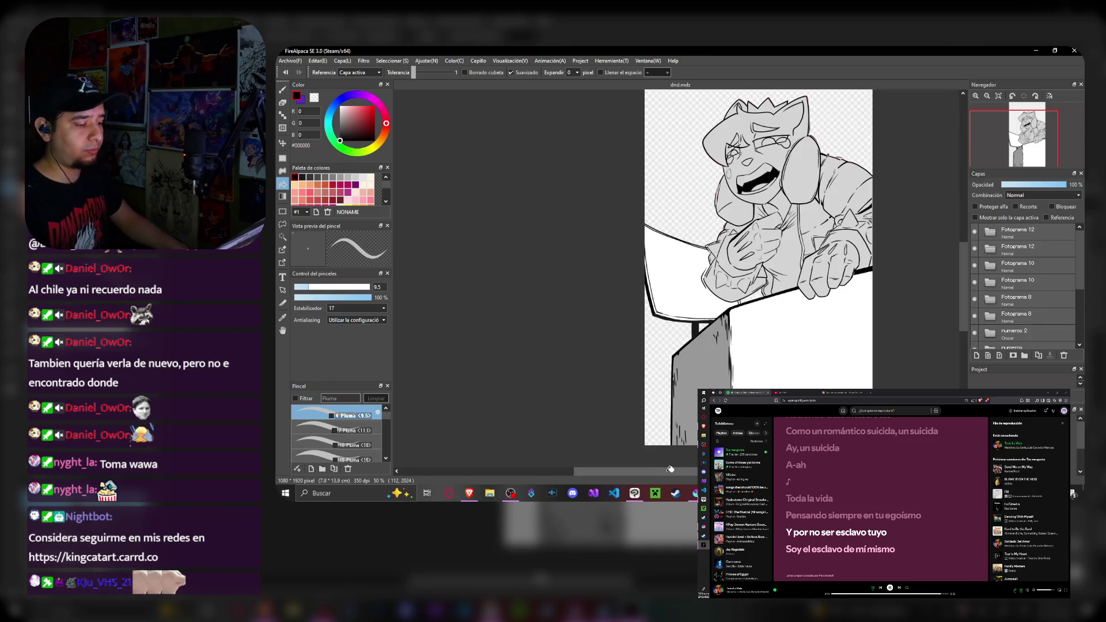
{"action": "left_click_drag", "start_coordinate": [671, 469], "coordinate": [605, 470]}
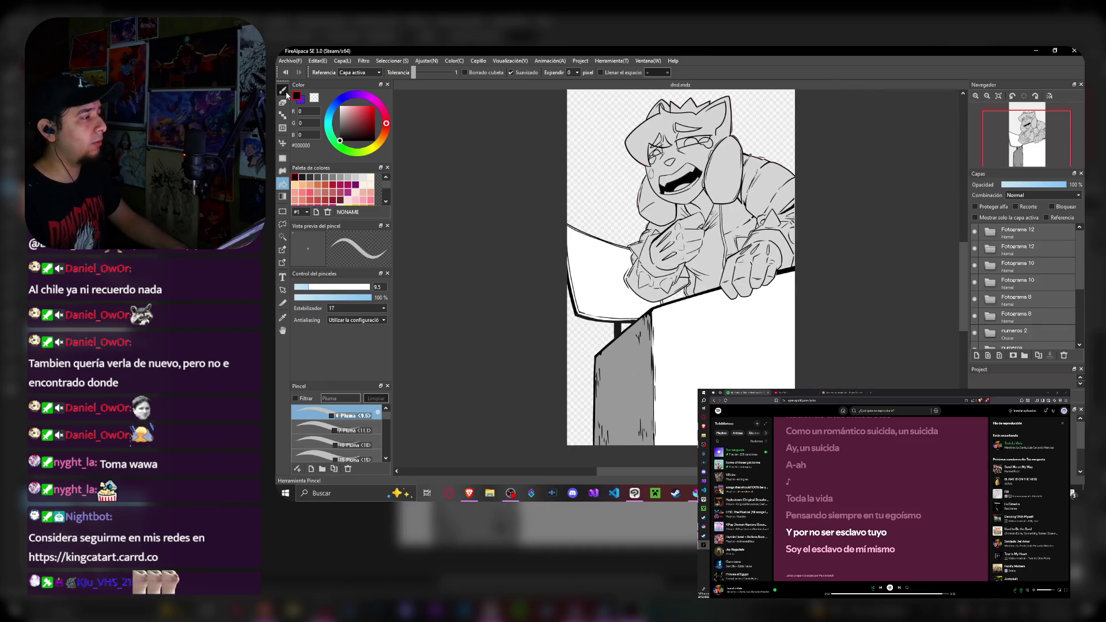
- Make the Brush the active tool for inking the crying cat frame
{"action": "left_click", "coordinate": [288, 92]}
{"action": "scroll", "coordinate": [1020, 285], "scroll_direction": "down", "scroll_amount": 4}
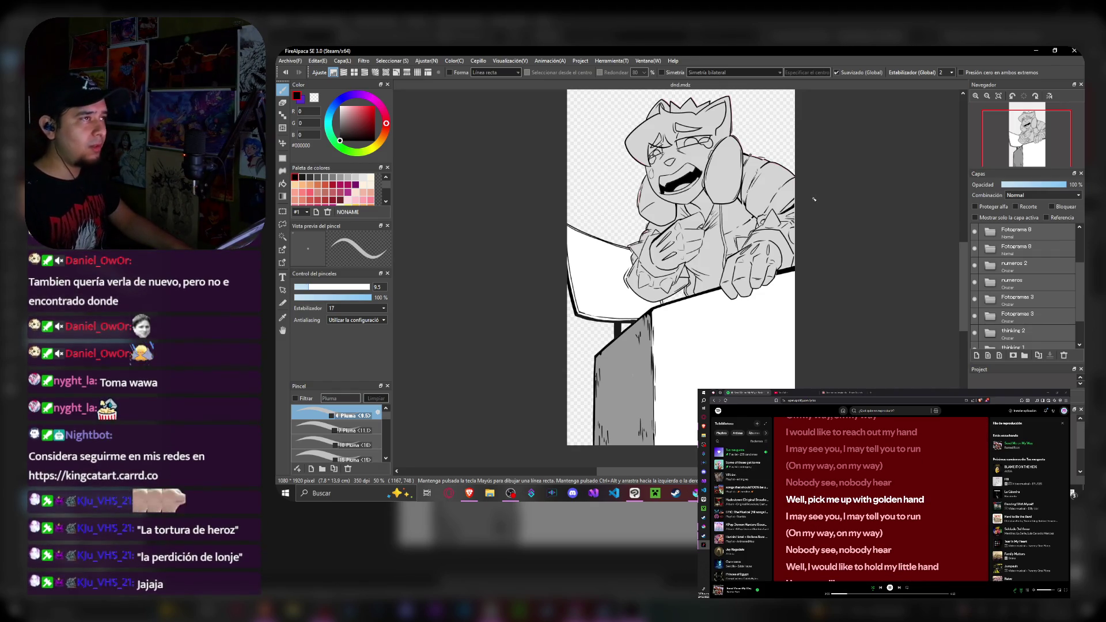
{"action": "scroll", "coordinate": [653, 327], "scroll_direction": "down", "scroll_amount": 1}
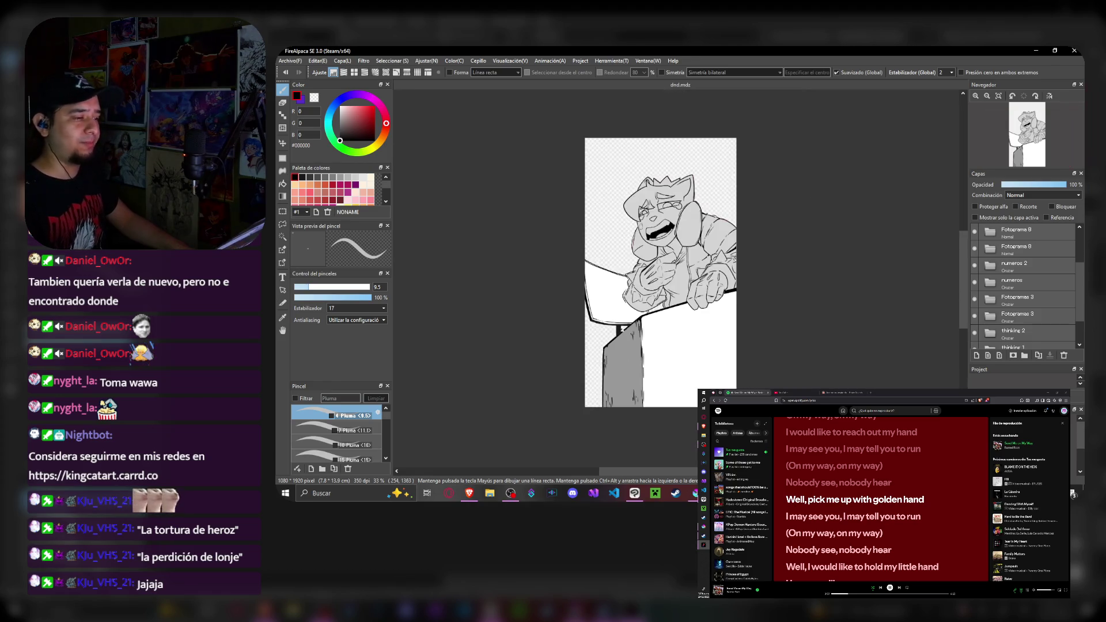
{"action": "scroll", "coordinate": [639, 320], "scroll_direction": "up", "scroll_amount": 1}
{"action": "scroll", "coordinate": [622, 307], "scroll_direction": "down", "scroll_amount": 1}
{"action": "scroll", "coordinate": [609, 298], "scroll_direction": "up", "scroll_amount": 1}
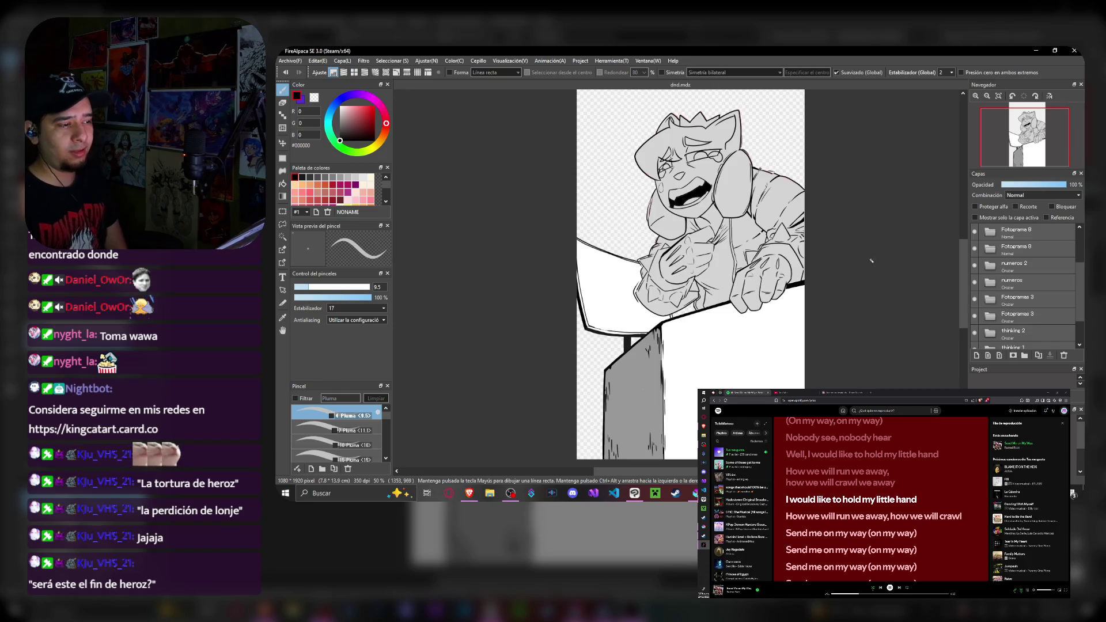
{"action": "left_click", "coordinate": [549, 60]}
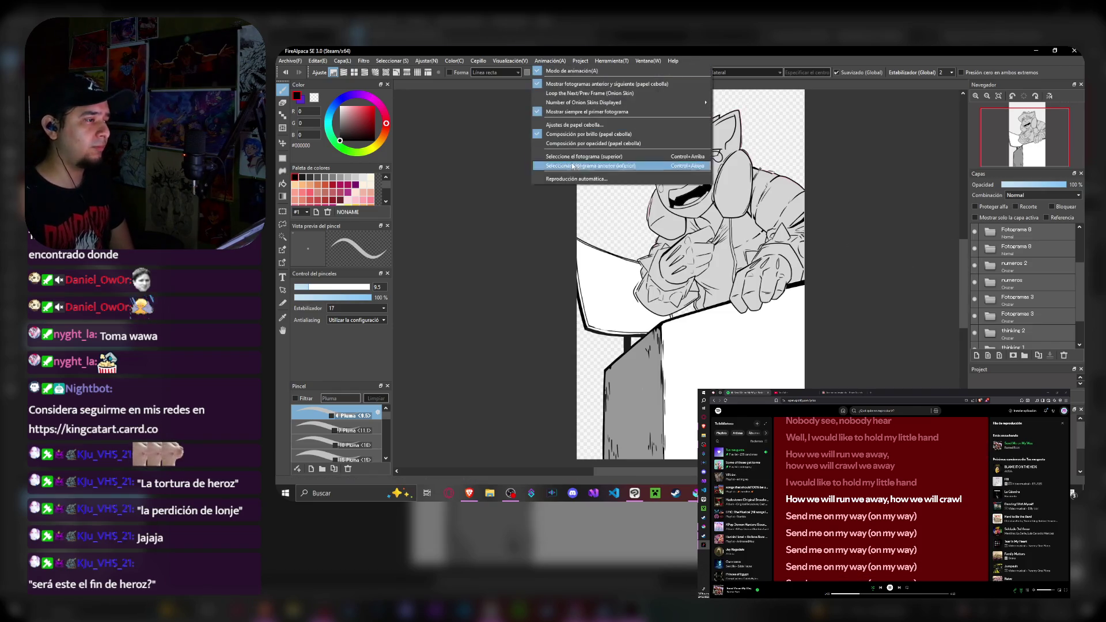
- Preview the animation once more, then make the 'thinking 2' frame the active one
{"action": "left_click", "coordinate": [576, 179]}
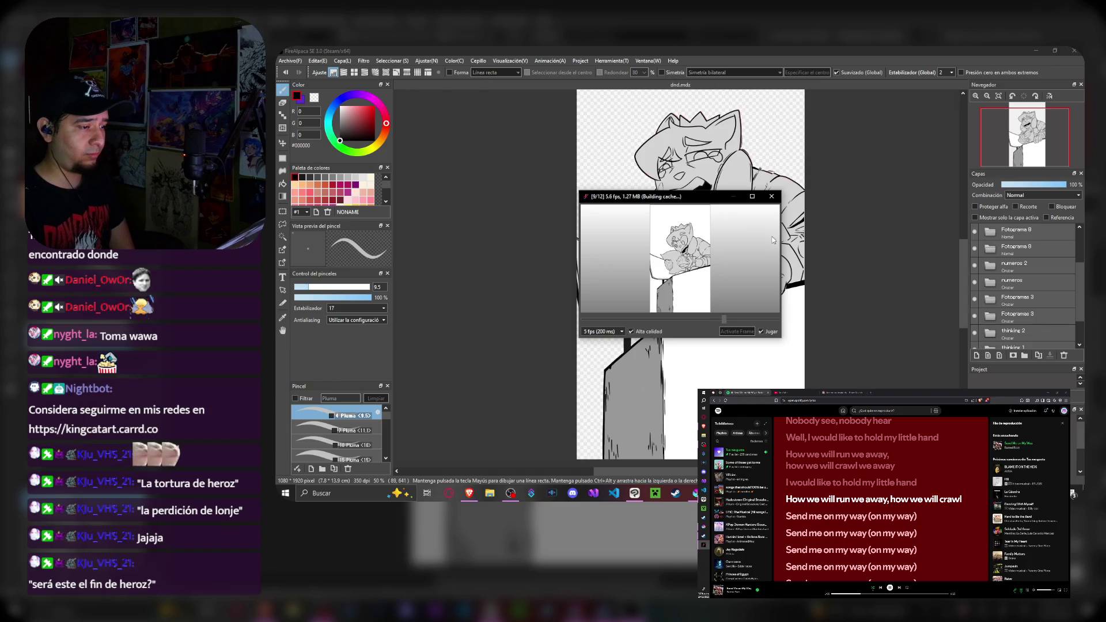
{"action": "left_click", "coordinate": [771, 196]}
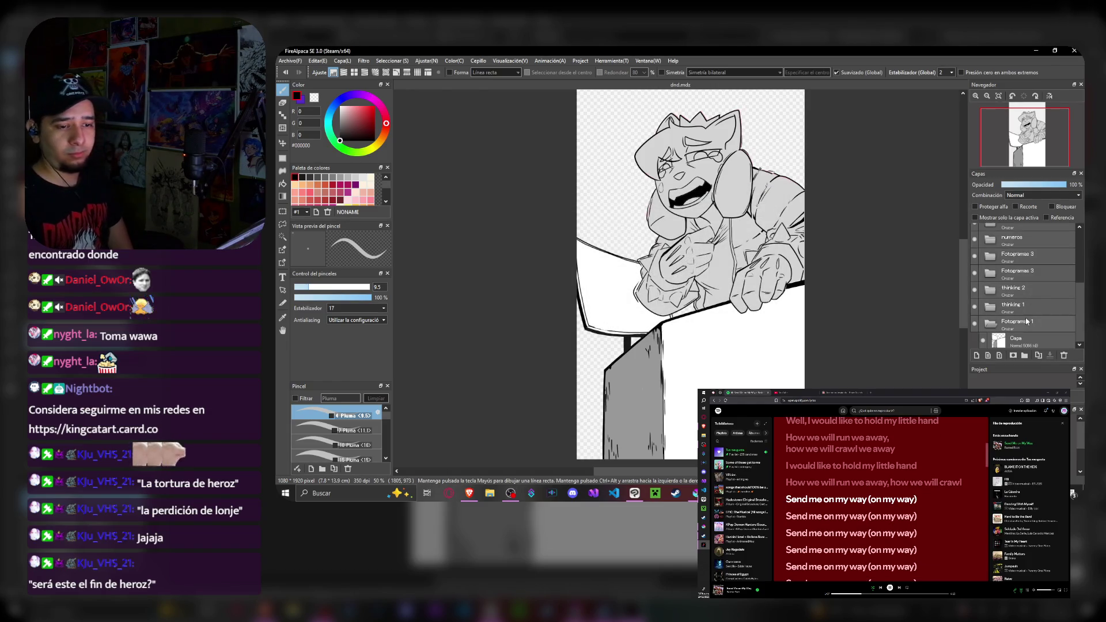
{"action": "left_click", "coordinate": [1024, 322]}
{"action": "left_click", "coordinate": [1019, 293]}
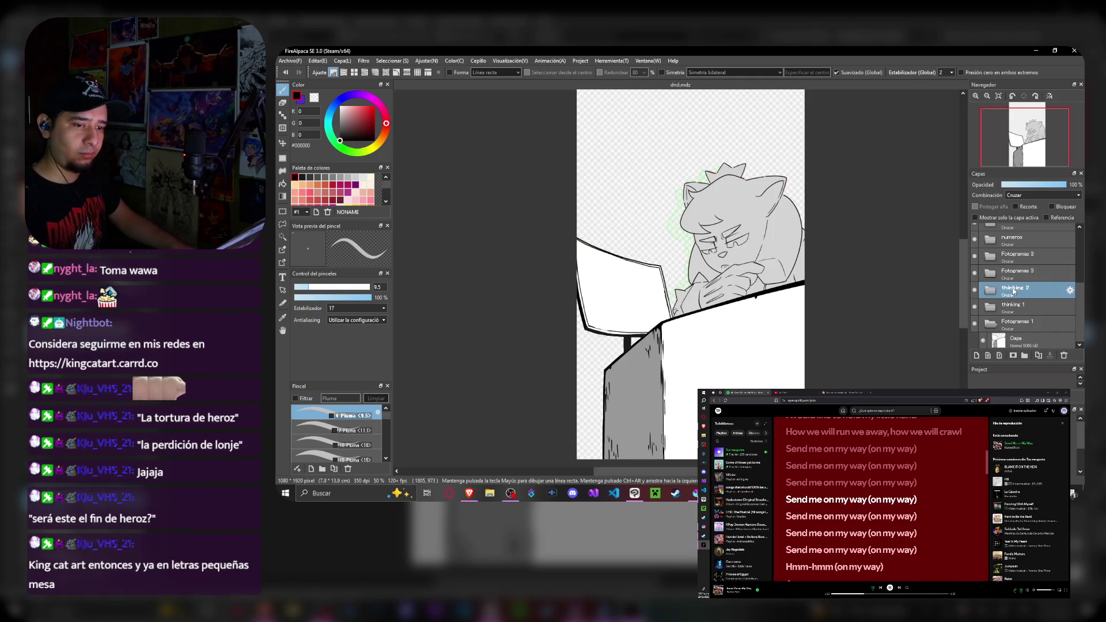
- Paste the copied layers Capa1 and Capa6 into the thinking 2 frame and work on Capa1 alone
{"action": "key", "text": "ctrl+v"}
{"action": "key", "text": "Return"}
{"action": "left_click", "coordinate": [1038, 310]}
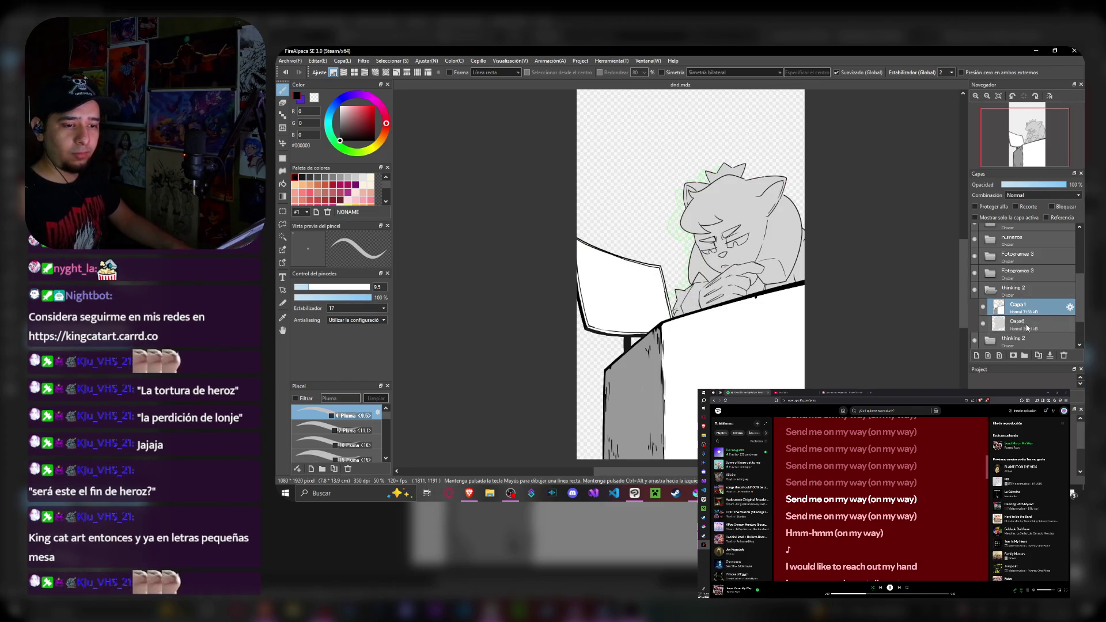
{"action": "left_click", "coordinate": [983, 310]}
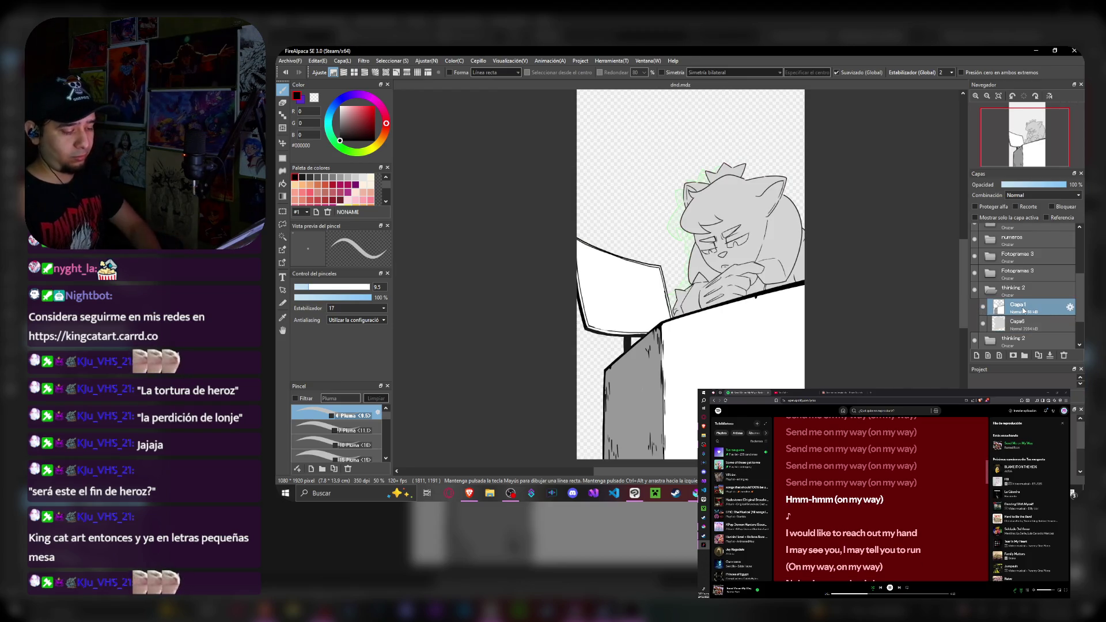
{"action": "scroll", "coordinate": [710, 162], "scroll_direction": "up", "scroll_amount": 2}
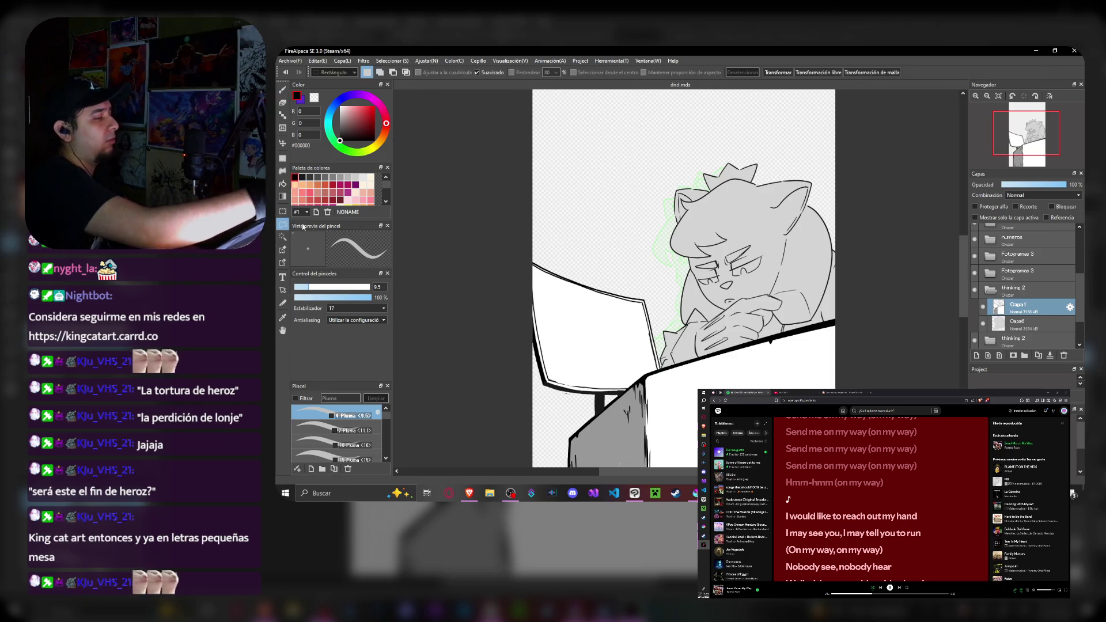
- Lasso and erase the cat's head and upper-body linework, hiding the grey fill to reveal the sketches
{"action": "key", "text": "m"}
{"action": "left_click_drag", "start_coordinate": [644, 233], "coordinate": [866, 226]}
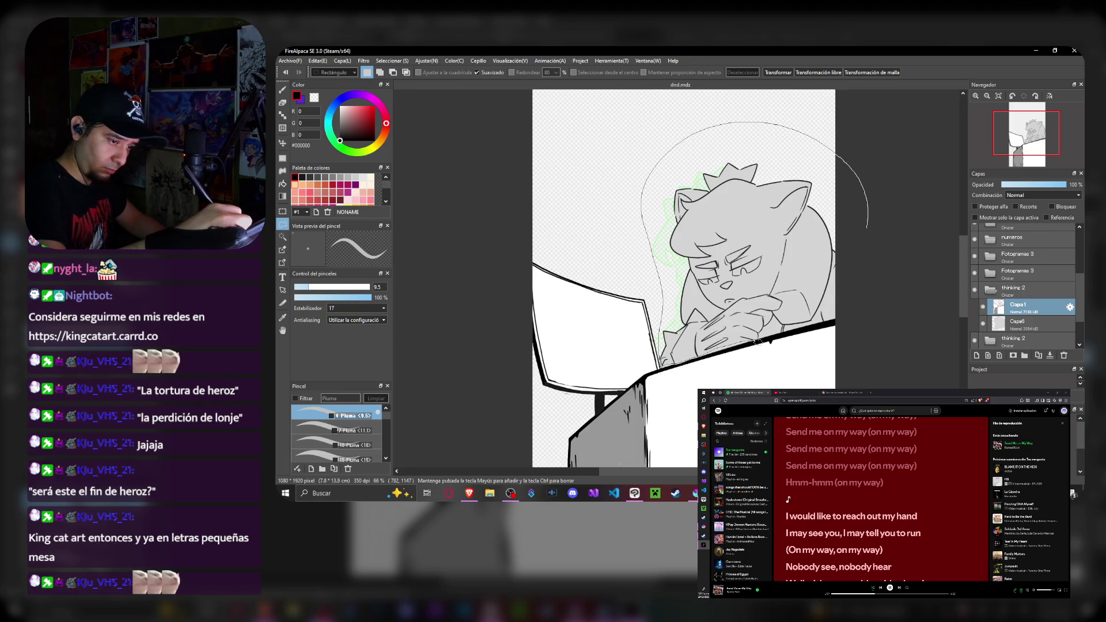
{"action": "left_click", "coordinate": [845, 319]}
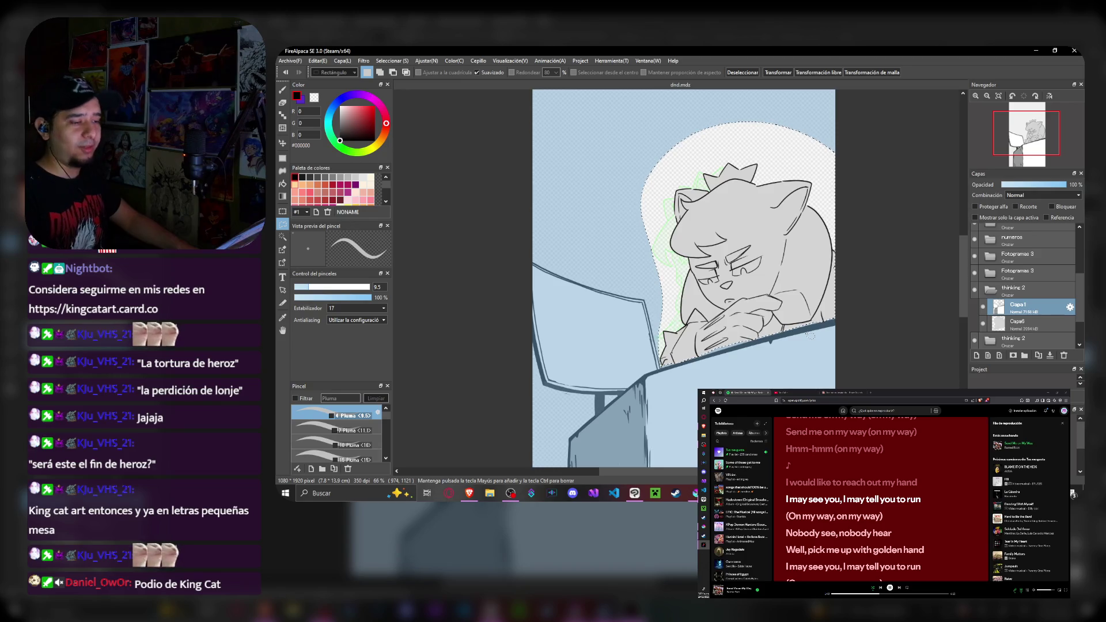
{"action": "key", "text": "Delete"}
{"action": "key", "text": "ctrl+d"}
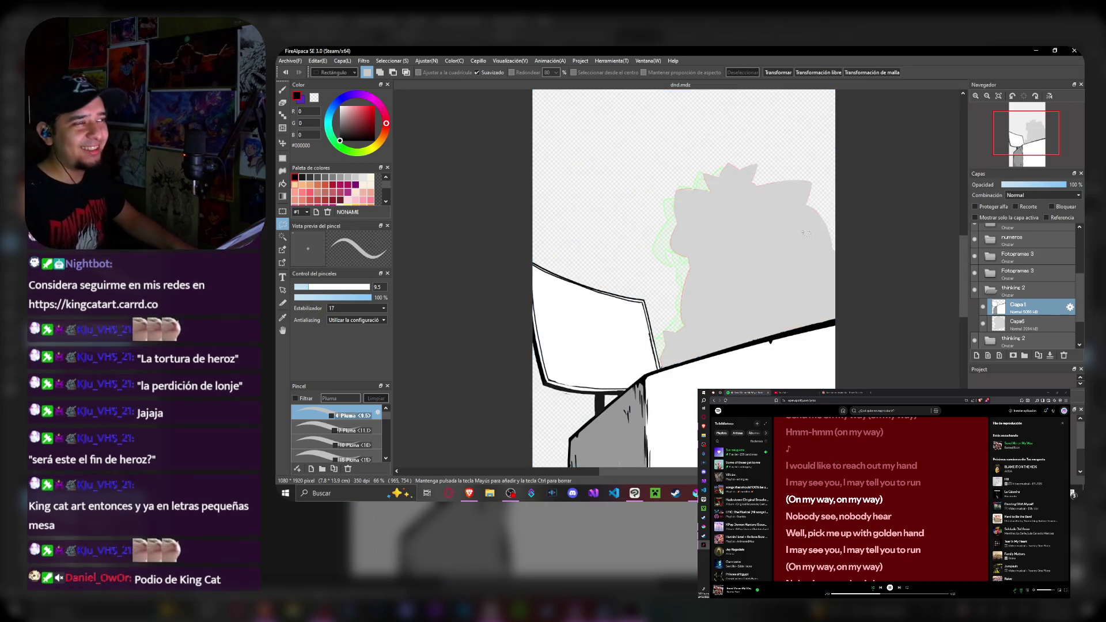
{"action": "scroll", "coordinate": [683, 259], "scroll_direction": "up", "scroll_amount": 2}
{"action": "left_click", "coordinate": [998, 324]}
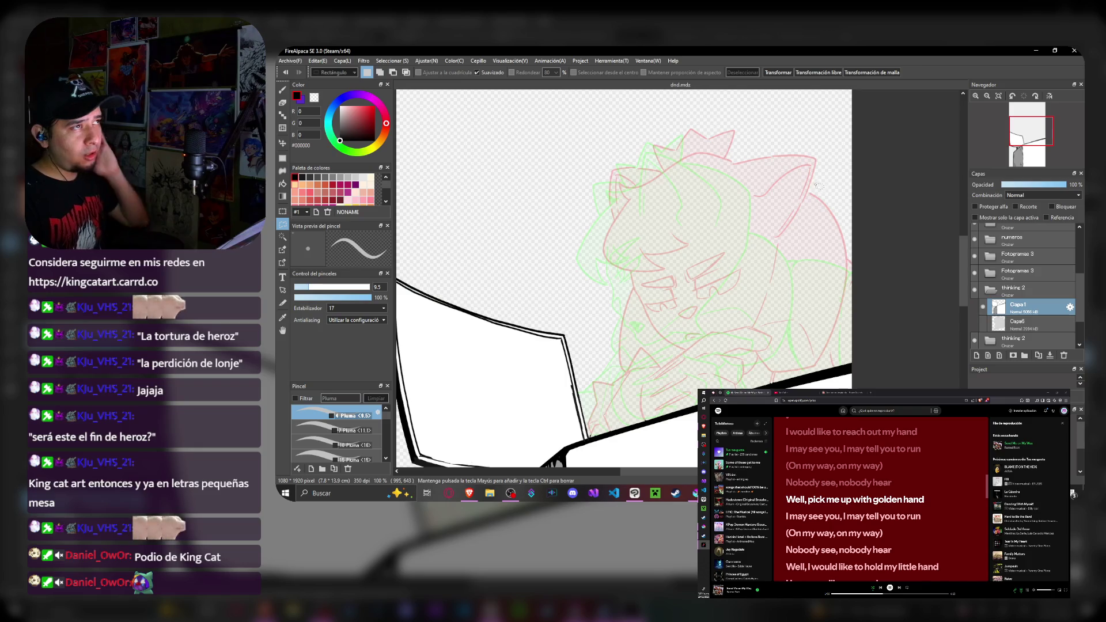
- Ink the cat's angry eyes, lower lids and furrowed brow with the pen over the sketch
{"action": "left_click", "coordinate": [284, 90]}
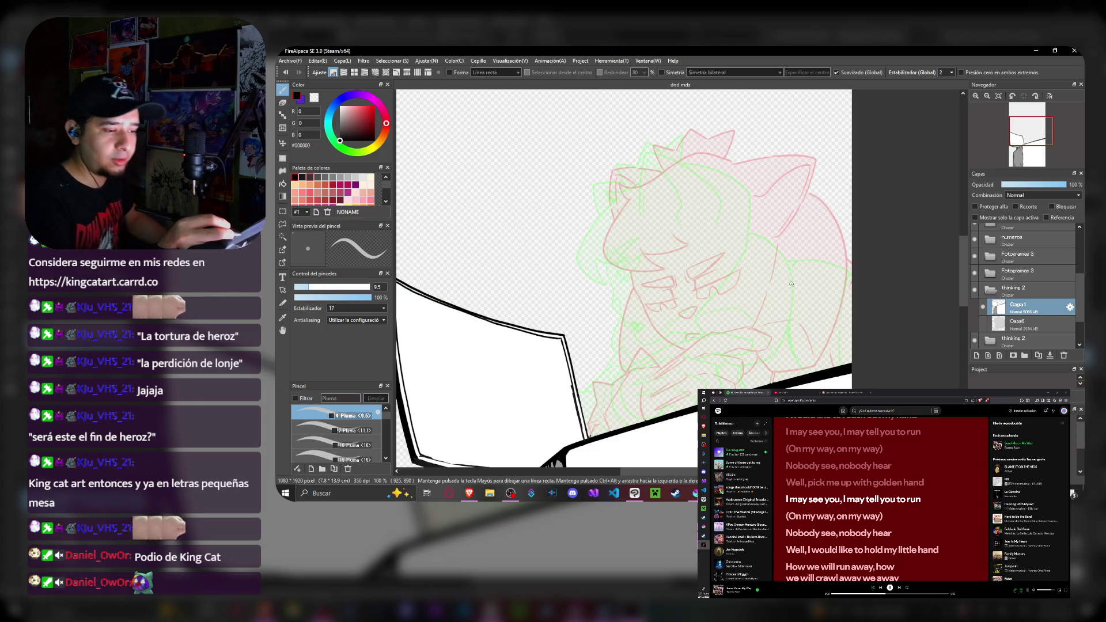
{"action": "left_click_drag", "start_coordinate": [691, 284], "coordinate": [703, 263]}
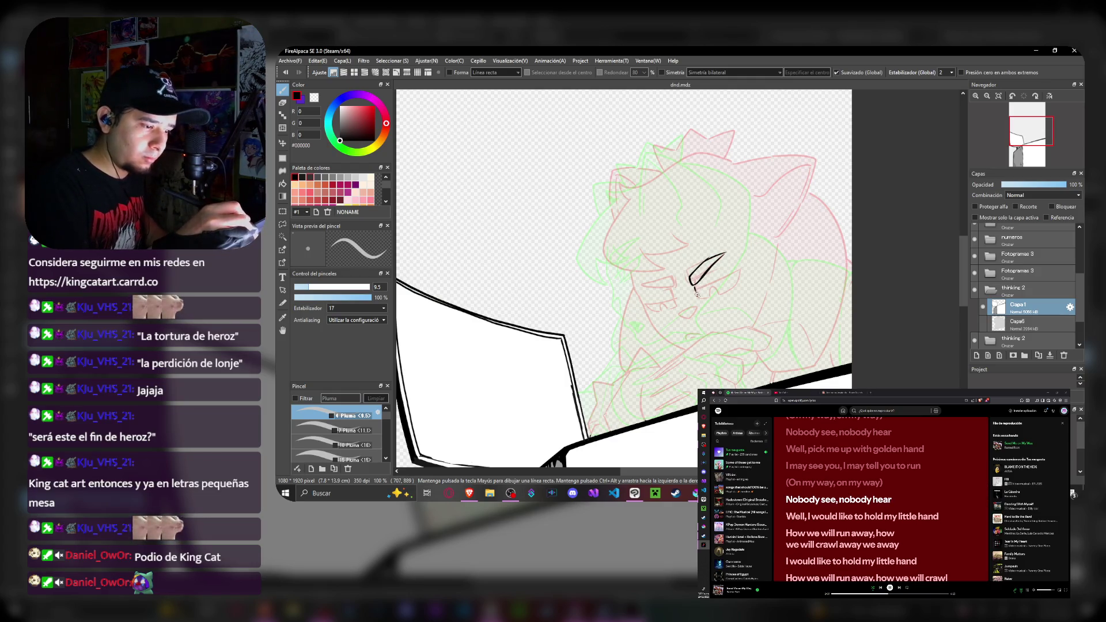
{"action": "left_click_drag", "start_coordinate": [696, 293], "coordinate": [726, 284]}
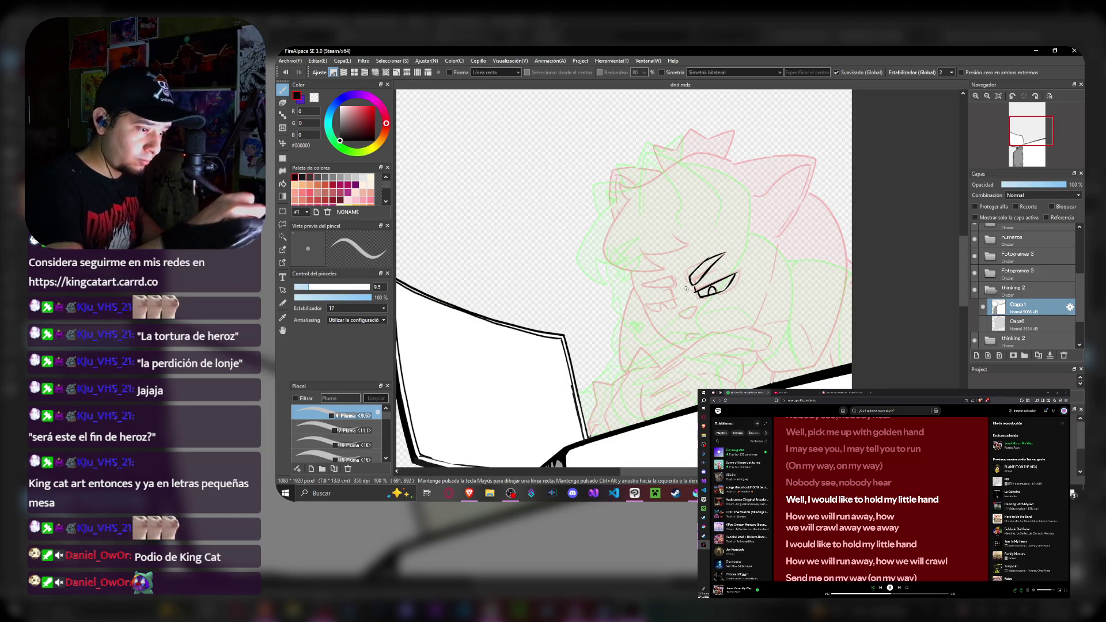
{"action": "left_click_drag", "start_coordinate": [680, 268], "coordinate": [678, 296]}
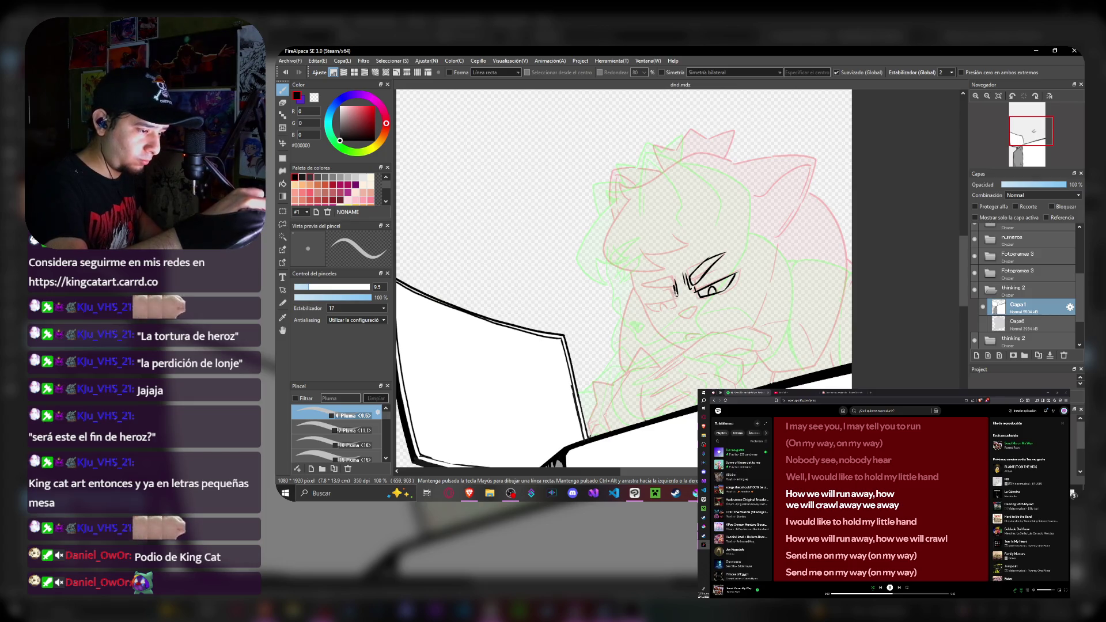
{"action": "left_click_drag", "start_coordinate": [644, 288], "coordinate": [678, 292]}
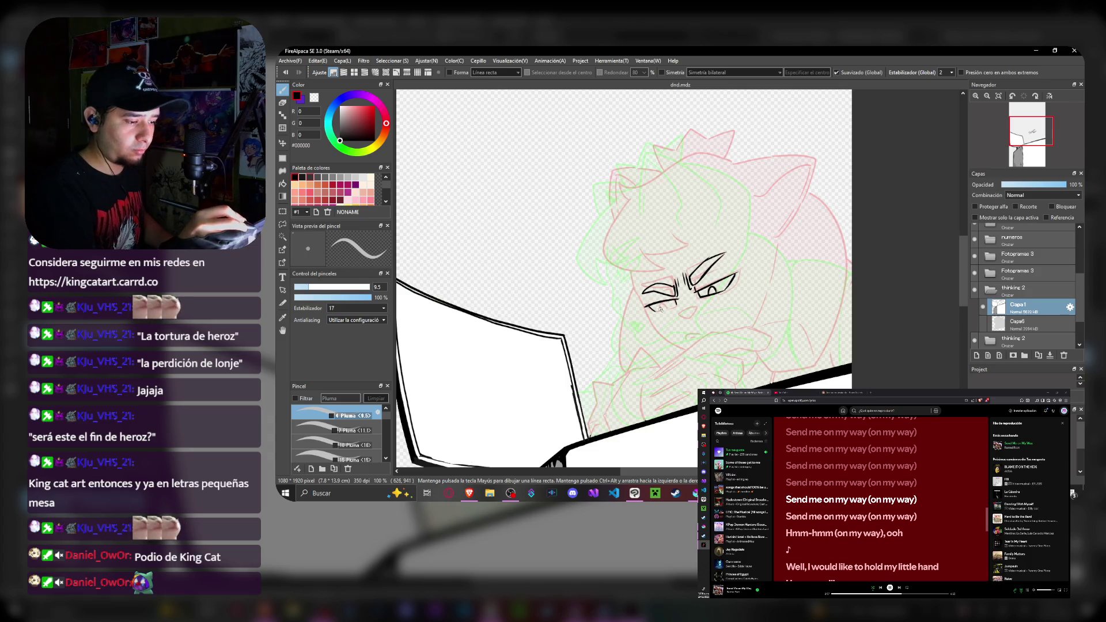
{"action": "left_click_drag", "start_coordinate": [655, 310], "coordinate": [681, 304]}
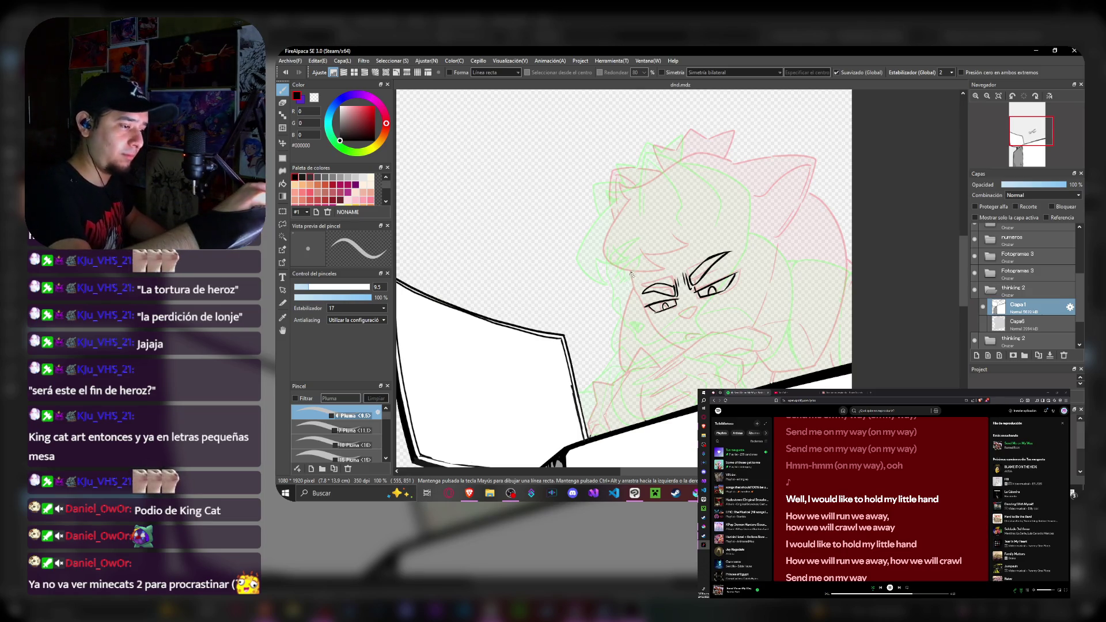
- Ink the nose line down the face and a first frowning mouth
{"action": "left_click_drag", "start_coordinate": [637, 299], "coordinate": [688, 350]}
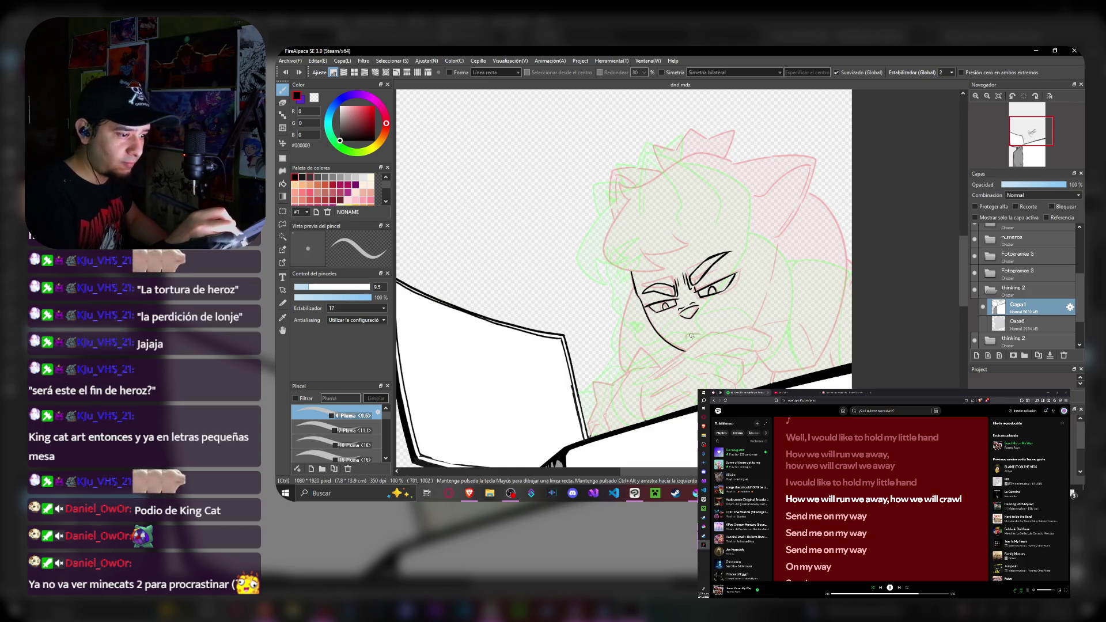
{"action": "left_click_drag", "start_coordinate": [686, 338], "coordinate": [717, 329]}
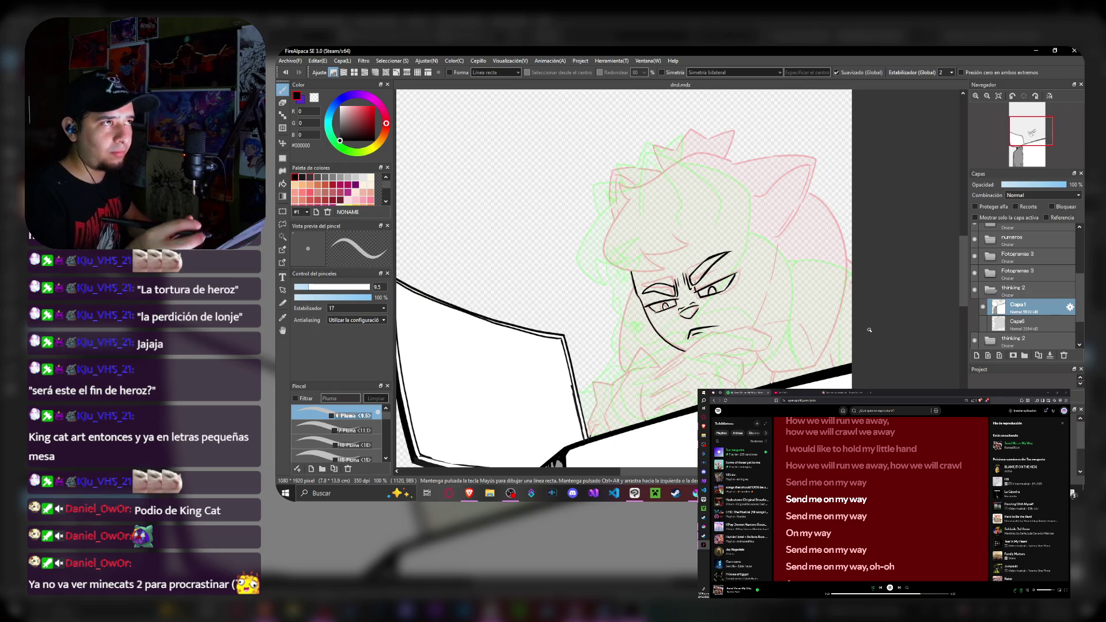
- Redraw the mouth as a wavy snarl with bared teeth and ink the head outline down the left cheek
{"action": "key", "text": "ctrl+z"}
{"action": "left_click_drag", "start_coordinate": [685, 339], "coordinate": [731, 318]}
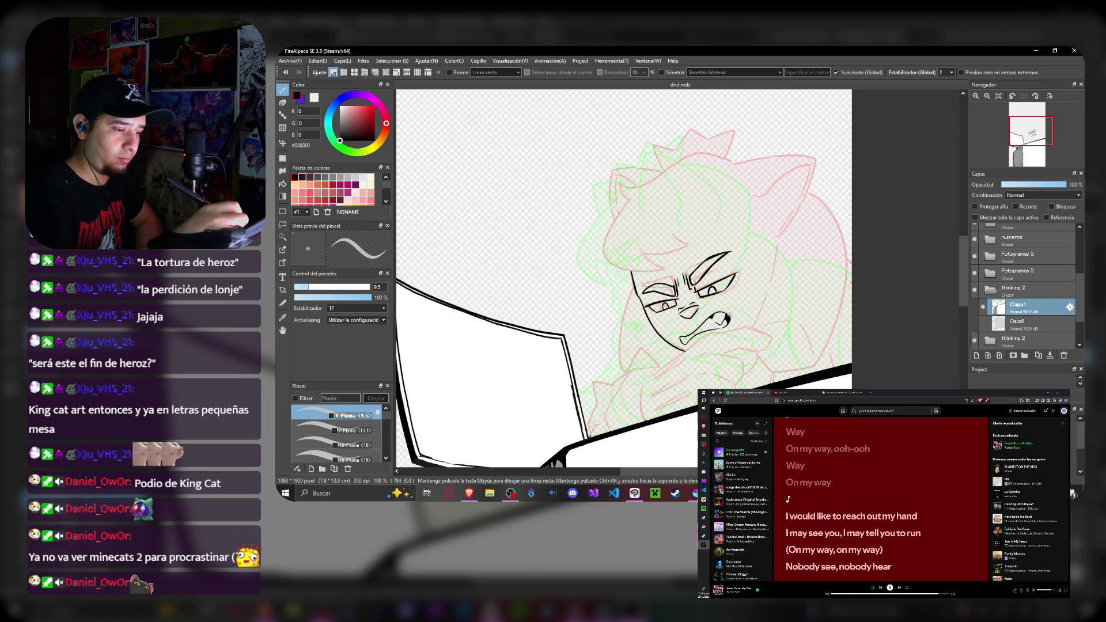
{"action": "left_click_drag", "start_coordinate": [709, 322], "coordinate": [682, 339]}
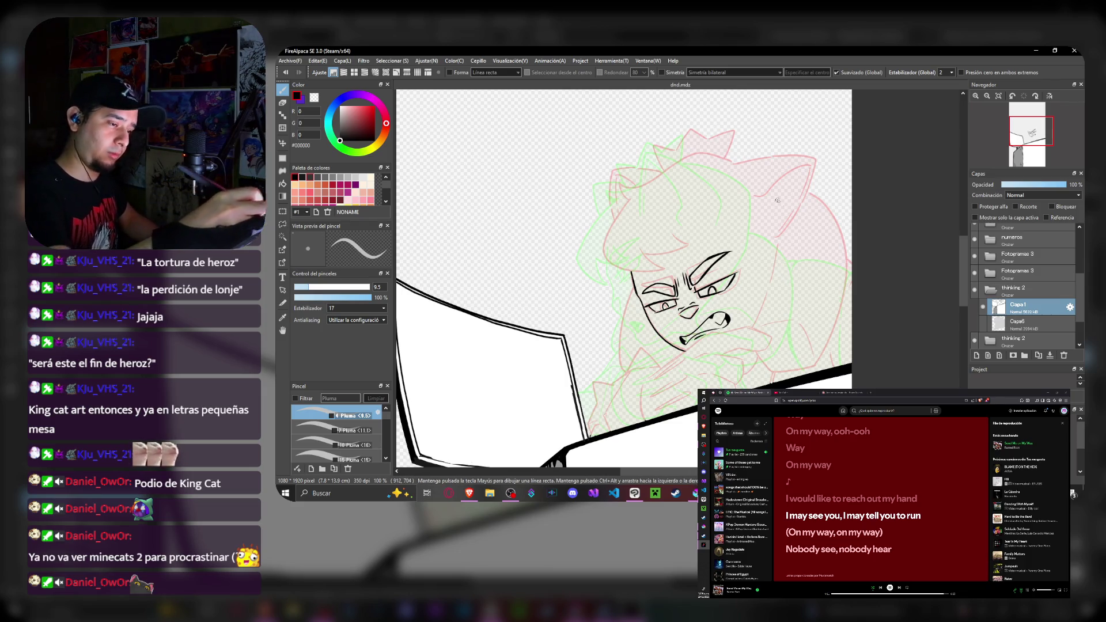
{"action": "mouse_move", "coordinate": [730, 160]}
{"action": "left_mouse_down"}
{"action": "mouse_move", "coordinate": [597, 254]}
{"action": "mouse_move", "coordinate": [696, 272]}
{"action": "left_mouse_up"}
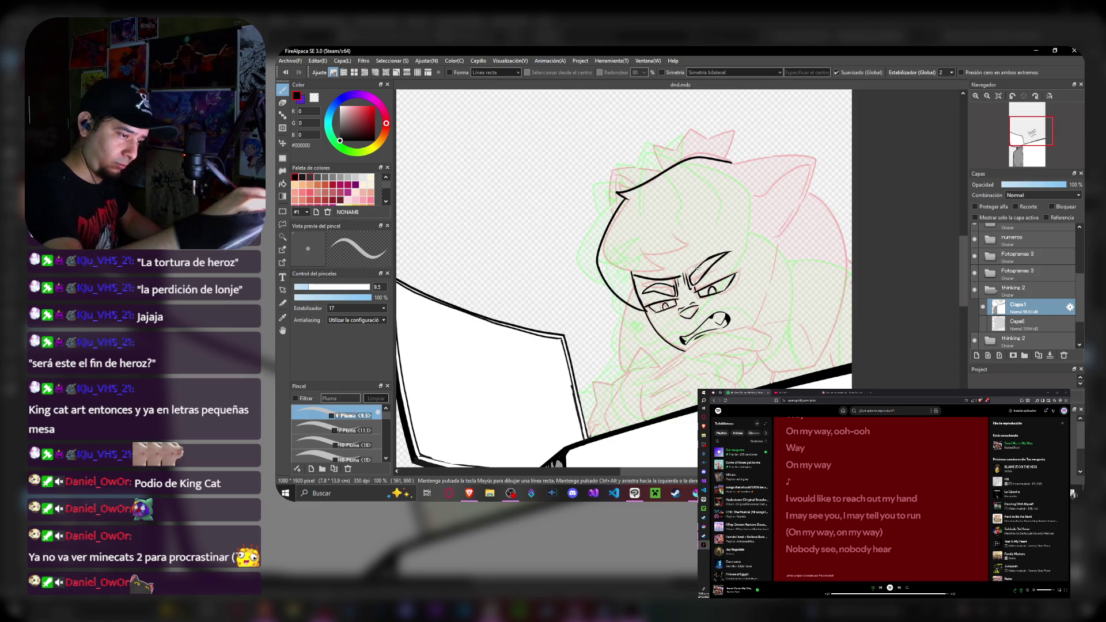
{"action": "key", "text": "ctrl+z"}
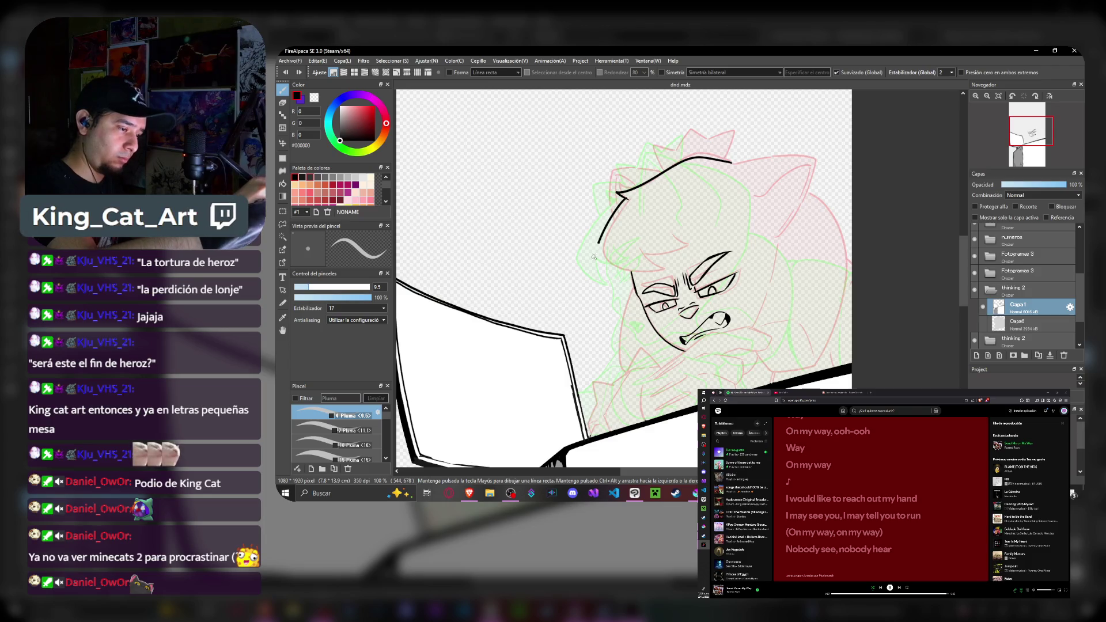